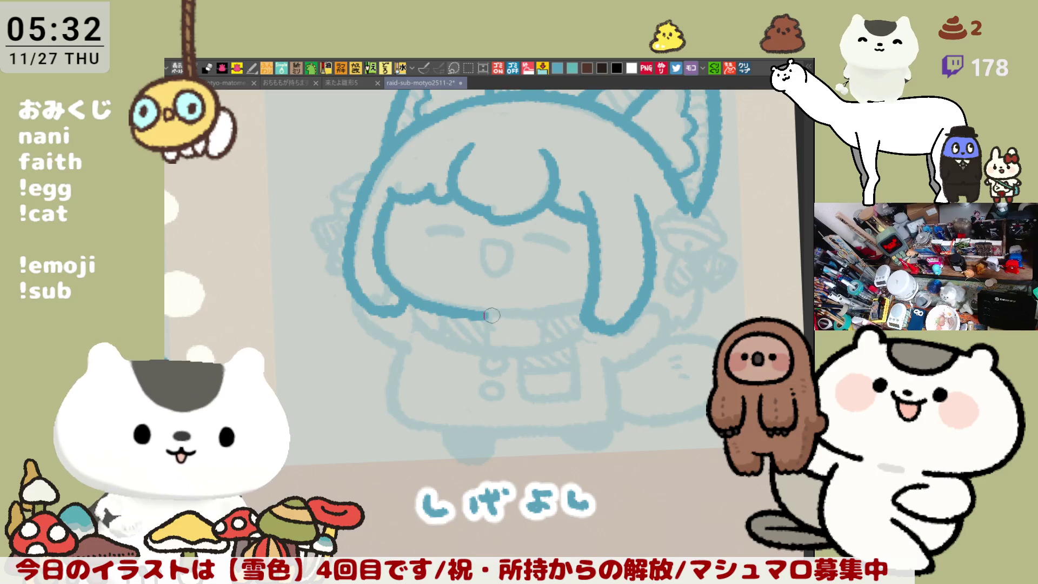
Step: Redraw the chin line so it extends right to meet the right hair strand
{"action": "left_click_drag", "start_coordinate": [469, 313], "coordinate": [579, 312]}
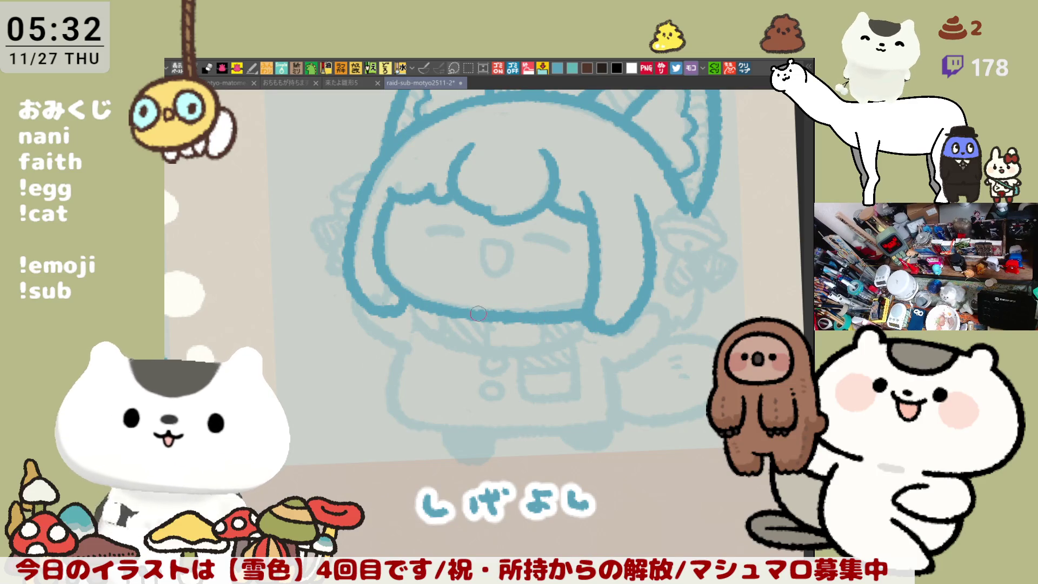
{"action": "left_click_drag", "start_coordinate": [469, 313], "coordinate": [580, 311]}
{"action": "key", "text": "ctrl+z"}
{"action": "left_click_drag", "start_coordinate": [432, 314], "coordinate": [583, 312]}
{"action": "key", "text": "ctrl+z"}
{"action": "left_click_drag", "start_coordinate": [459, 314], "coordinate": [595, 305]}
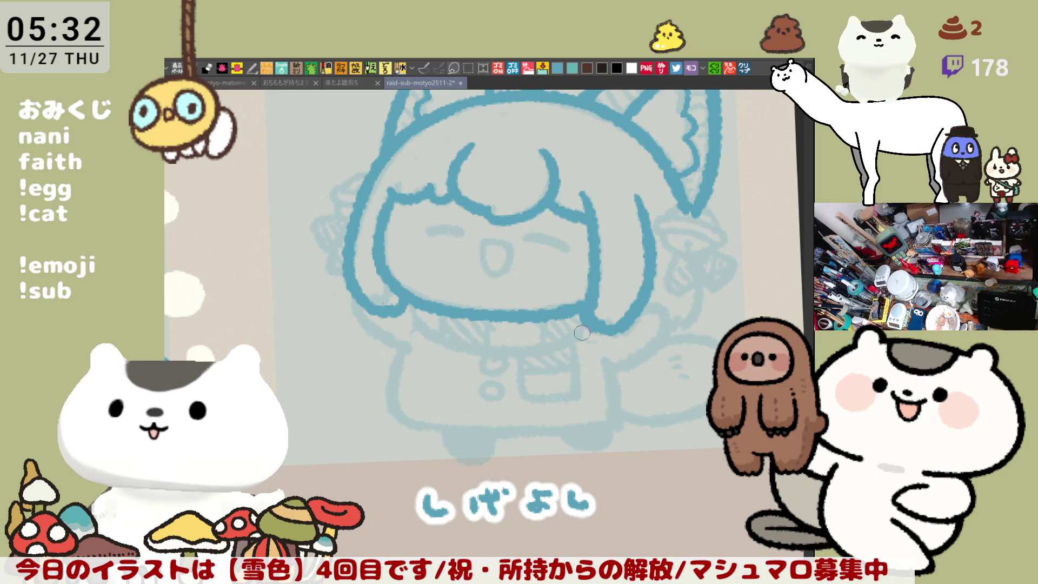
Step: Erase and redraw the curled tip of the right hair strand
{"action": "mouse_move", "coordinate": [530, 327]}
{"action": "left_mouse_down"}
{"action": "mouse_move", "coordinate": [620, 255]}
{"action": "mouse_move", "coordinate": [635, 327]}
{"action": "mouse_move", "coordinate": [619, 331]}
{"action": "left_mouse_up"}
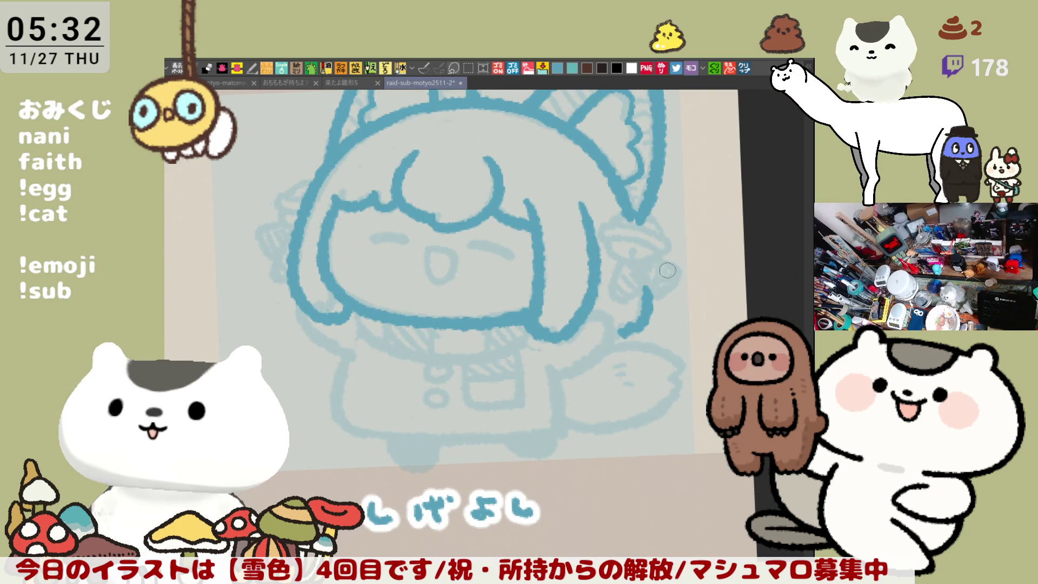
{"action": "mouse_move", "coordinate": [613, 218]}
{"action": "left_mouse_down"}
{"action": "mouse_move", "coordinate": [650, 216]}
{"action": "mouse_move", "coordinate": [637, 215]}
{"action": "mouse_move", "coordinate": [663, 239]}
{"action": "mouse_move", "coordinate": [622, 219]}
{"action": "mouse_move", "coordinate": [667, 237]}
{"action": "left_mouse_up"}
{"action": "key", "text": "ctrl+z"}
{"action": "key", "text": "ctrl+z"}
{"action": "key", "text": "ctrl+z"}
{"action": "key", "text": "ctrl+z"}
{"action": "mouse_move", "coordinate": [610, 222]}
{"action": "left_mouse_down"}
{"action": "mouse_move", "coordinate": [648, 217]}
{"action": "mouse_move", "coordinate": [666, 237]}
{"action": "mouse_move", "coordinate": [627, 216]}
{"action": "mouse_move", "coordinate": [666, 237]}
{"action": "mouse_move", "coordinate": [625, 219]}
{"action": "mouse_move", "coordinate": [664, 236]}
{"action": "mouse_move", "coordinate": [609, 236]}
{"action": "mouse_move", "coordinate": [670, 250]}
{"action": "left_mouse_up"}
{"action": "key", "text": "ctrl+z"}
{"action": "key", "text": "ctrl+z"}
{"action": "key", "text": "ctrl+z"}
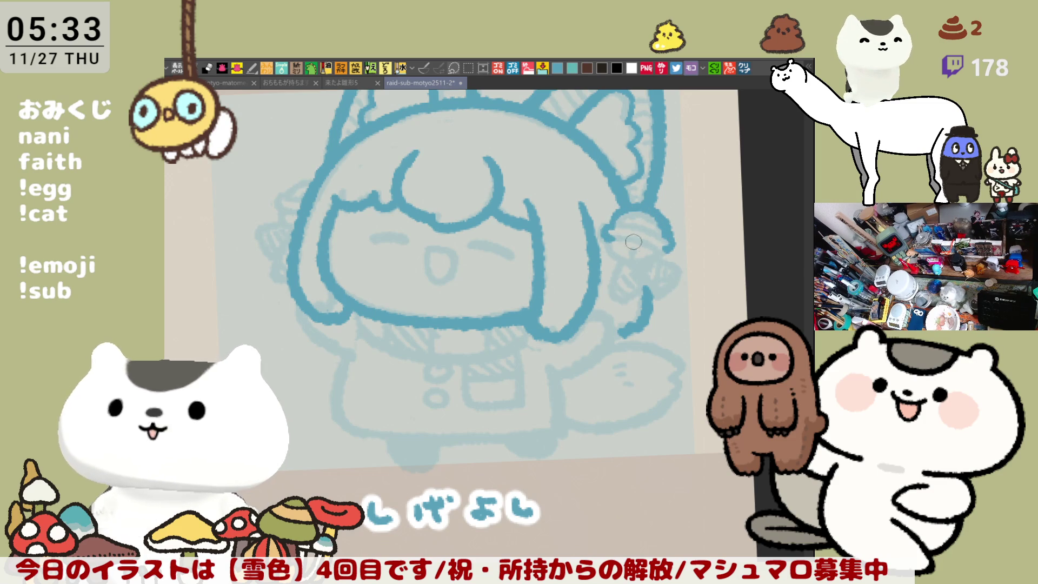
Step: Sketch the top of a small bell at the right hair strand's tip
{"action": "mouse_move", "coordinate": [616, 219]}
{"action": "left_mouse_down"}
{"action": "mouse_move", "coordinate": [603, 240]}
{"action": "mouse_move", "coordinate": [666, 247]}
{"action": "left_mouse_up"}
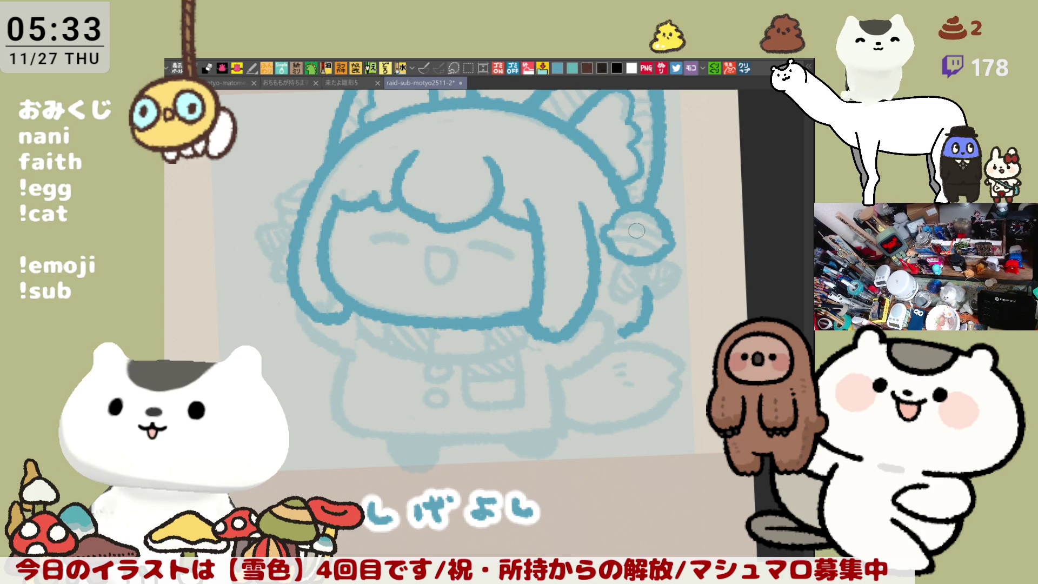
{"action": "left_click_drag", "start_coordinate": [609, 221], "coordinate": [667, 243]}
{"action": "mouse_move", "coordinate": [616, 218]}
{"action": "left_mouse_down"}
{"action": "mouse_move", "coordinate": [658, 236]}
{"action": "mouse_move", "coordinate": [651, 244]}
{"action": "mouse_move", "coordinate": [643, 218]}
{"action": "mouse_move", "coordinate": [664, 240]}
{"action": "mouse_move", "coordinate": [646, 242]}
{"action": "mouse_move", "coordinate": [666, 240]}
{"action": "left_mouse_up"}
{"action": "left_click_drag", "start_coordinate": [616, 219], "coordinate": [673, 240]}
{"action": "key", "text": "ctrl+z"}
{"action": "mouse_move", "coordinate": [614, 223]}
{"action": "left_mouse_down"}
{"action": "mouse_move", "coordinate": [669, 246]}
{"action": "mouse_move", "coordinate": [632, 244]}
{"action": "left_mouse_up"}
{"action": "key", "text": "ctrl+z"}
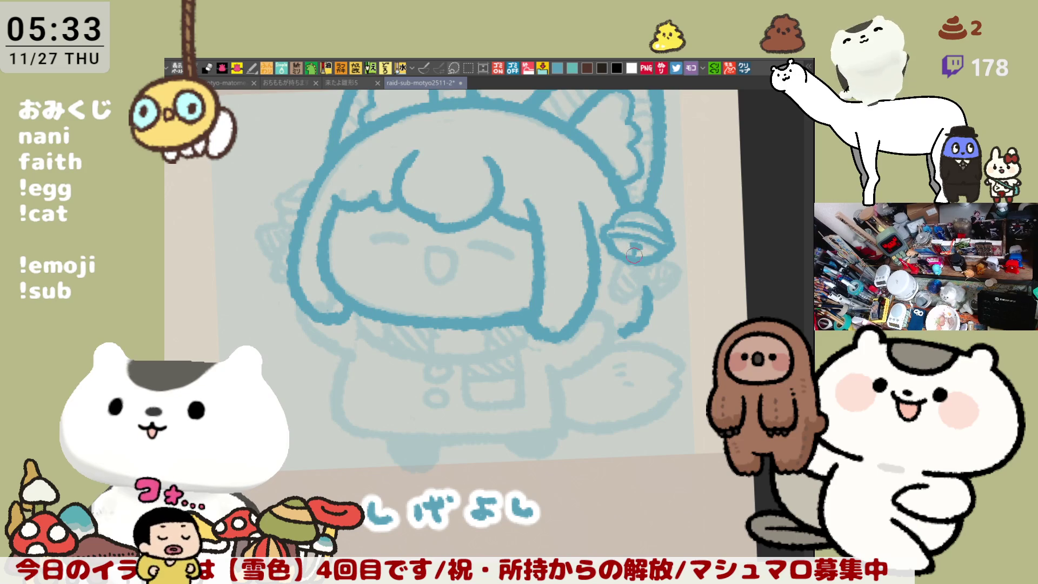
Step: Draw the curve joining the hair strand to the bell
{"action": "left_click_drag", "start_coordinate": [353, 188], "coordinate": [407, 199]}
{"action": "left_click_drag", "start_coordinate": [342, 211], "coordinate": [382, 183]}
{"action": "key", "text": "ctrl+z"}
{"action": "key", "text": "ctrl+z"}
{"action": "mouse_move", "coordinate": [336, 214]}
{"action": "left_mouse_down"}
{"action": "mouse_move", "coordinate": [376, 182]}
{"action": "mouse_move", "coordinate": [331, 214]}
{"action": "mouse_move", "coordinate": [342, 236]}
{"action": "left_mouse_up"}
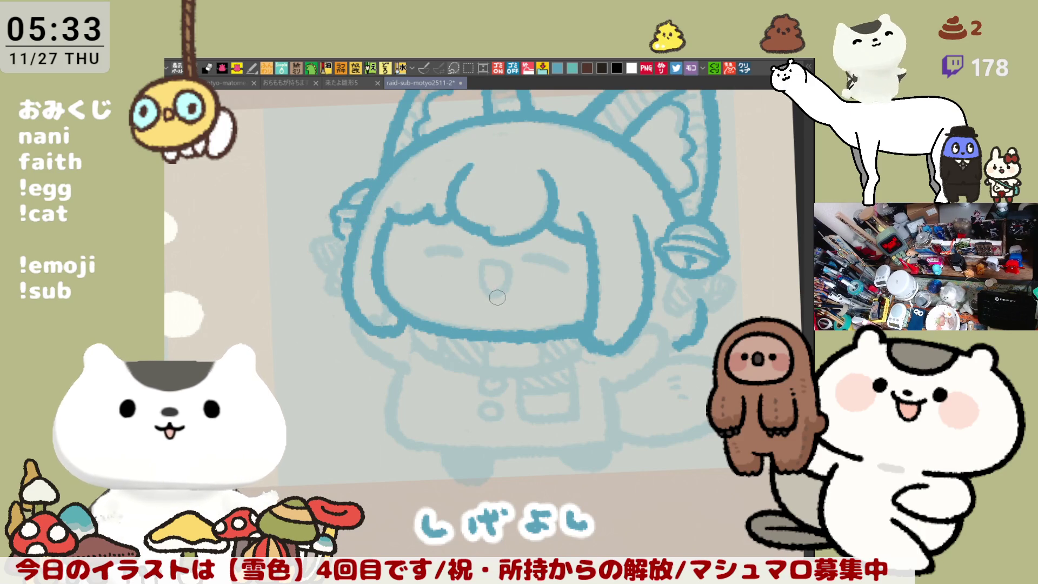
Step: Draw a rounded ear left of the face with hatching inside
{"action": "mouse_move", "coordinate": [347, 232]}
{"action": "left_mouse_down"}
{"action": "mouse_move", "coordinate": [415, 224]}
{"action": "mouse_move", "coordinate": [381, 262]}
{"action": "left_mouse_up"}
{"action": "key", "text": "ctrl+z"}
{"action": "mouse_move", "coordinate": [412, 226]}
{"action": "left_mouse_down"}
{"action": "mouse_move", "coordinate": [373, 237]}
{"action": "mouse_move", "coordinate": [403, 260]}
{"action": "mouse_move", "coordinate": [408, 276]}
{"action": "mouse_move", "coordinate": [394, 251]}
{"action": "mouse_move", "coordinate": [413, 239]}
{"action": "left_mouse_up"}
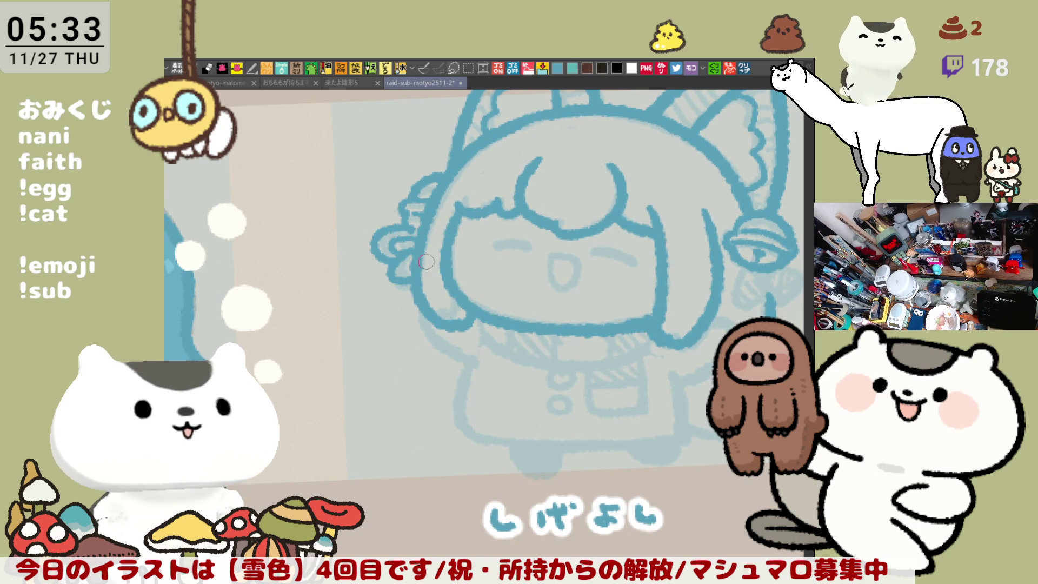
{"action": "left_click_drag", "start_coordinate": [507, 295], "coordinate": [410, 274]}
Step: Go over the closed left and right eye lines
{"action": "left_click_drag", "start_coordinate": [397, 224], "coordinate": [439, 228]}
{"action": "key", "text": "ctrl+z"}
{"action": "key", "text": "ctrl+z"}
{"action": "key", "text": "ctrl+z"}
{"action": "key", "text": "ctrl+z"}
{"action": "key", "text": "ctrl+z"}
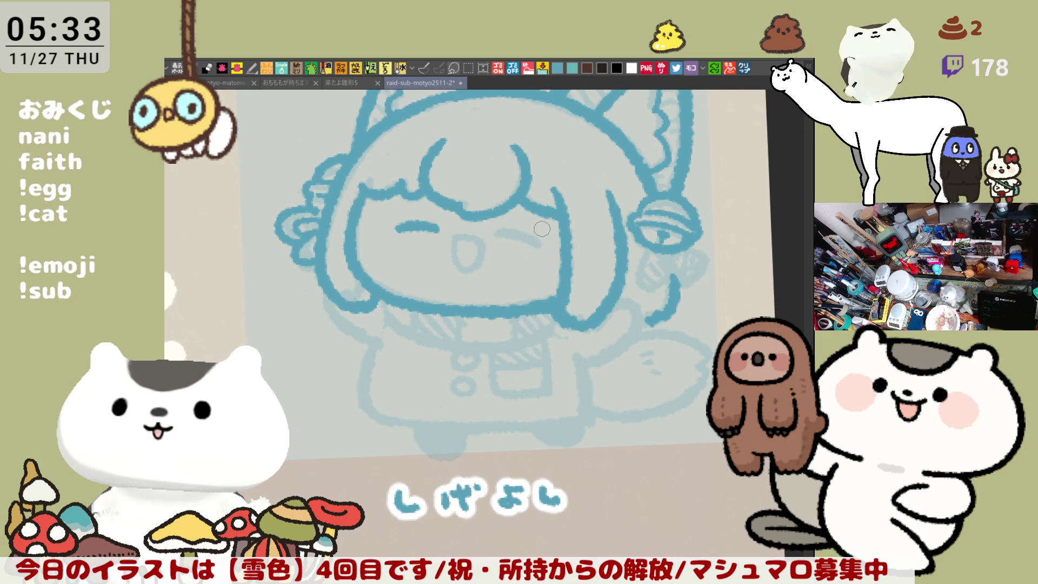
{"action": "left_click_drag", "start_coordinate": [499, 233], "coordinate": [543, 240]}
{"action": "key", "text": "ctrl+z"}
{"action": "key", "text": "ctrl+z"}
{"action": "key", "text": "ctrl+z"}
{"action": "key", "text": "ctrl+z"}
{"action": "key", "text": "ctrl+z"}
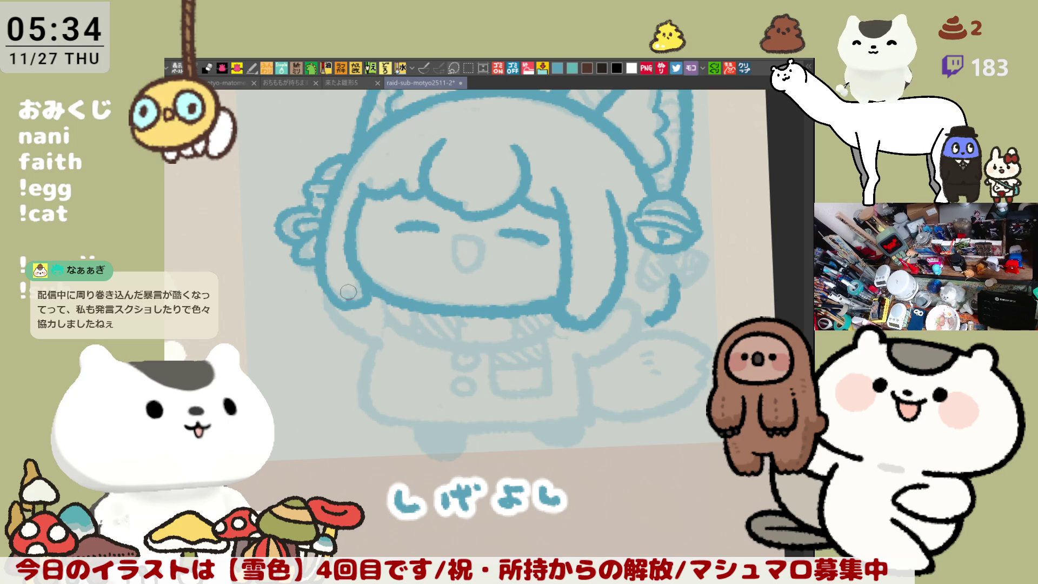
Step: Redraw the mouth as a short line with a tongue
{"action": "mouse_move", "coordinate": [459, 240]}
{"action": "left_mouse_down"}
{"action": "mouse_move", "coordinate": [486, 242]}
{"action": "mouse_move", "coordinate": [473, 276]}
{"action": "mouse_move", "coordinate": [457, 243]}
{"action": "mouse_move", "coordinate": [487, 278]}
{"action": "left_mouse_up"}
{"action": "key", "text": "ctrl+z"}
{"action": "key", "text": "ctrl+z"}
{"action": "key", "text": "ctrl+z"}
{"action": "key", "text": "ctrl+z"}
{"action": "mouse_move", "coordinate": [456, 238]}
{"action": "left_mouse_down"}
{"action": "mouse_move", "coordinate": [484, 246]}
{"action": "mouse_move", "coordinate": [457, 240]}
{"action": "left_mouse_up"}
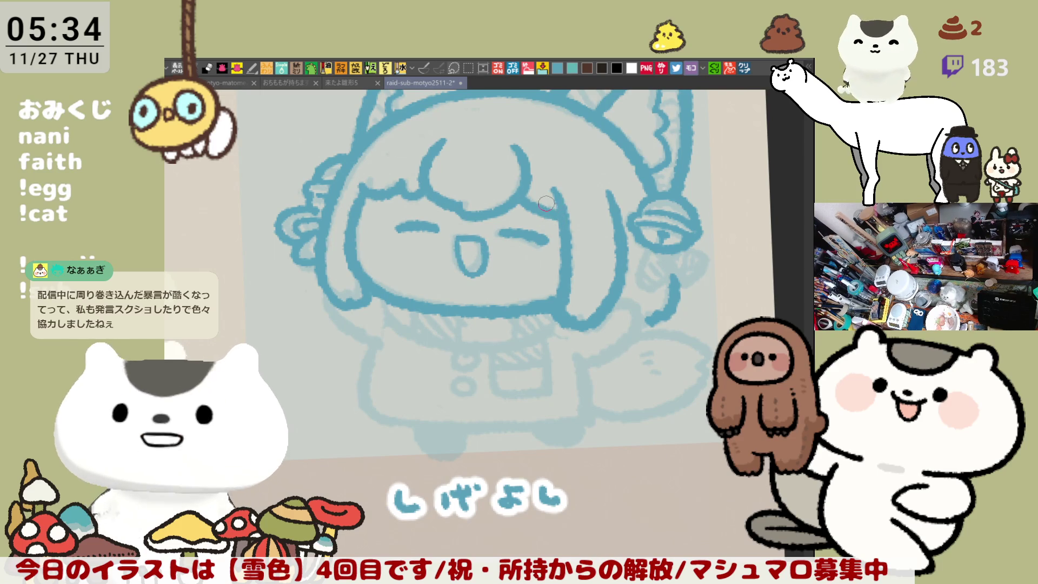
Step: Erase part of the line below the right cheek and mirror the canvas
{"action": "mouse_move", "coordinate": [469, 237]}
{"action": "left_mouse_down"}
{"action": "mouse_move", "coordinate": [515, 253]}
{"action": "mouse_move", "coordinate": [479, 242]}
{"action": "left_mouse_up"}
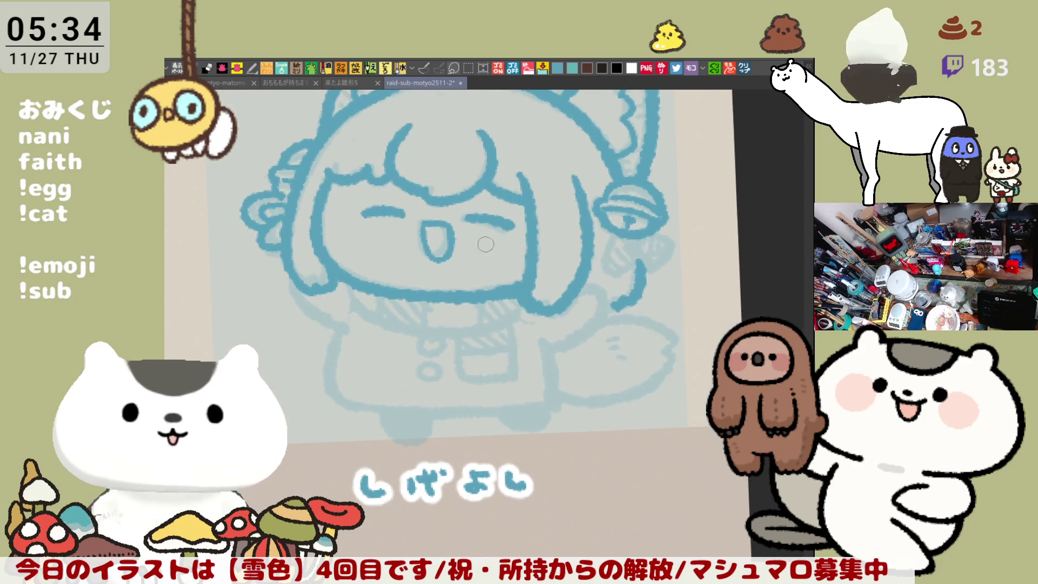
{"action": "left_click_drag", "start_coordinate": [534, 292], "coordinate": [547, 302]}
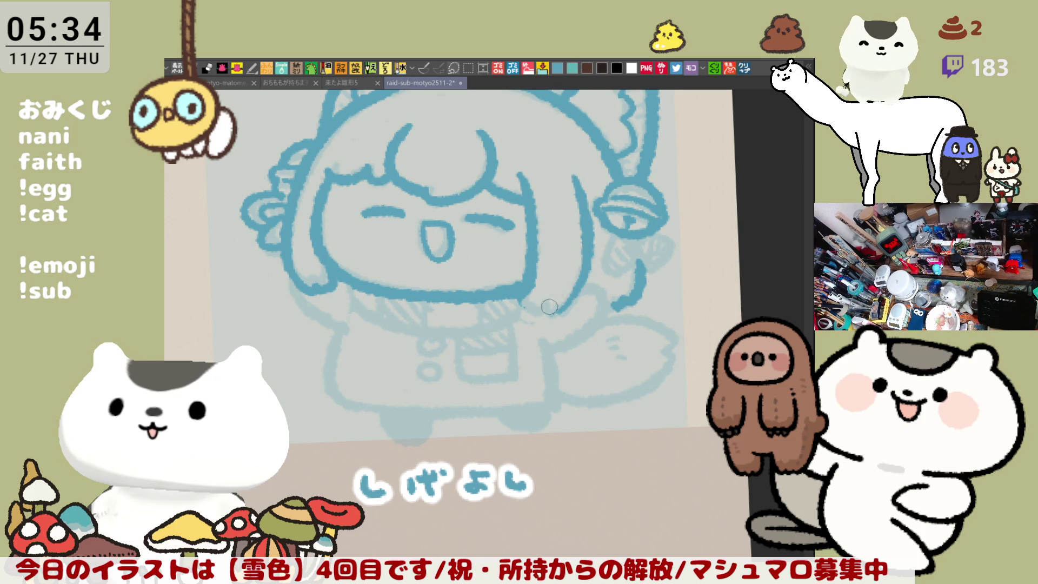
{"action": "key", "text": "h"}
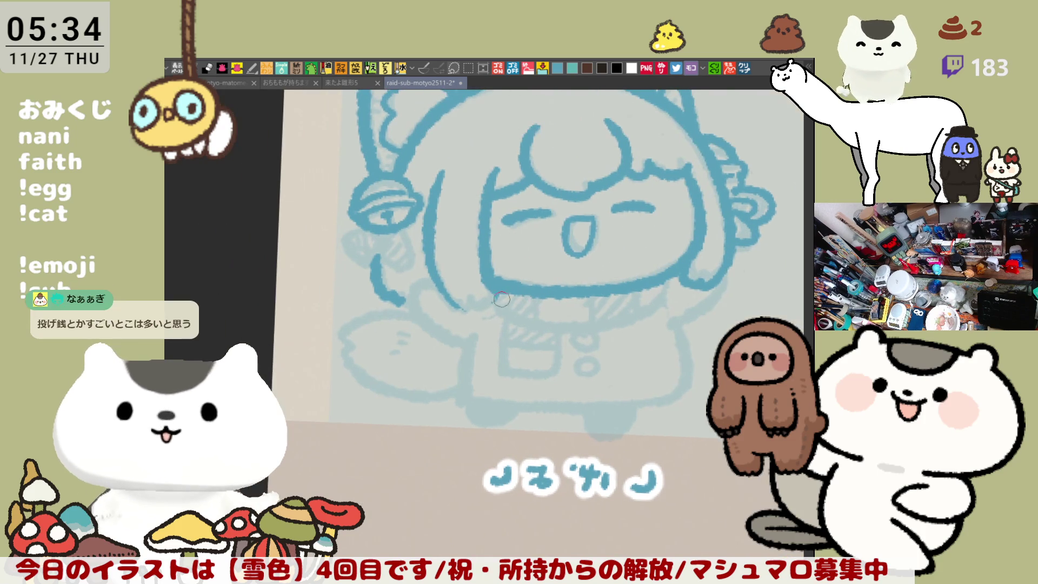
Step: Redraw the left cheek line and the lower cheek stroke
{"action": "mouse_move", "coordinate": [503, 305]}
{"action": "left_mouse_down"}
{"action": "mouse_move", "coordinate": [430, 297]}
{"action": "mouse_move", "coordinate": [450, 281]}
{"action": "mouse_move", "coordinate": [434, 285]}
{"action": "mouse_move", "coordinate": [476, 305]}
{"action": "mouse_move", "coordinate": [435, 259]}
{"action": "mouse_move", "coordinate": [481, 307]}
{"action": "left_mouse_up"}
{"action": "key", "text": "ctrl+z"}
{"action": "left_click_drag", "start_coordinate": [422, 250], "coordinate": [474, 315]}
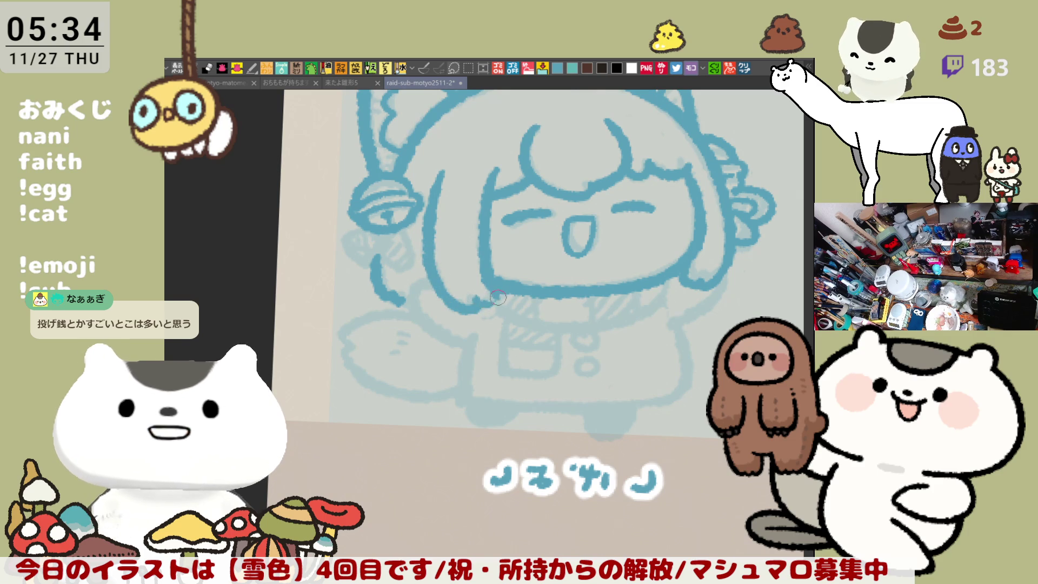
{"action": "key", "text": "h"}
{"action": "mouse_move", "coordinate": [454, 304]}
{"action": "left_mouse_down"}
{"action": "mouse_move", "coordinate": [479, 328]}
{"action": "mouse_move", "coordinate": [502, 305]}
{"action": "left_mouse_up"}
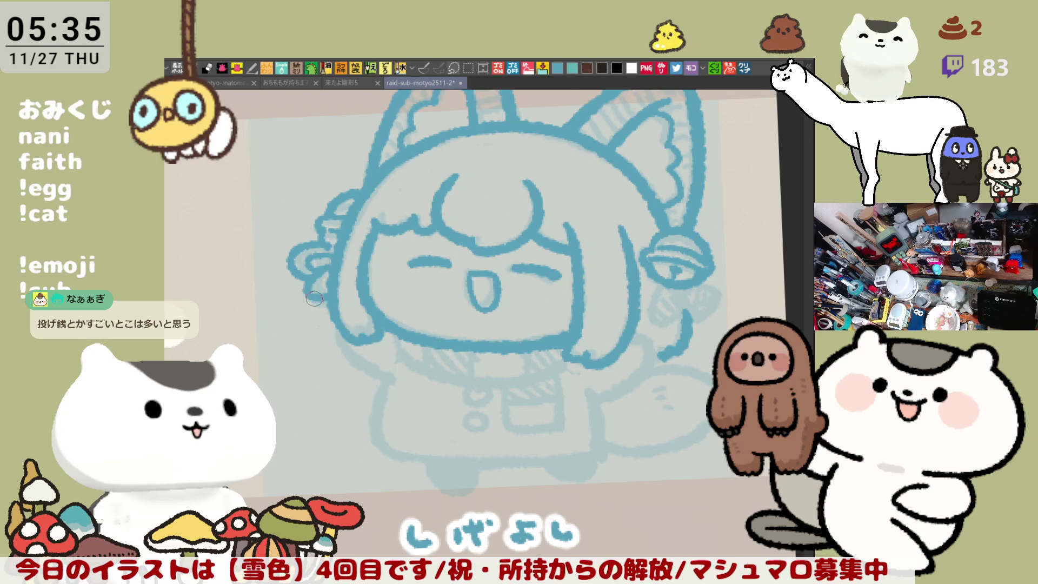
{"action": "mouse_move", "coordinate": [347, 331]}
{"action": "left_mouse_down"}
{"action": "mouse_move", "coordinate": [373, 373]}
{"action": "mouse_move", "coordinate": [392, 379]}
{"action": "mouse_move", "coordinate": [373, 373]}
{"action": "mouse_move", "coordinate": [384, 390]}
{"action": "left_mouse_up"}
{"action": "key", "text": "ctrl+z"}
{"action": "key", "text": "ctrl+z"}
{"action": "left_click_drag", "start_coordinate": [336, 325], "coordinate": [397, 385]}
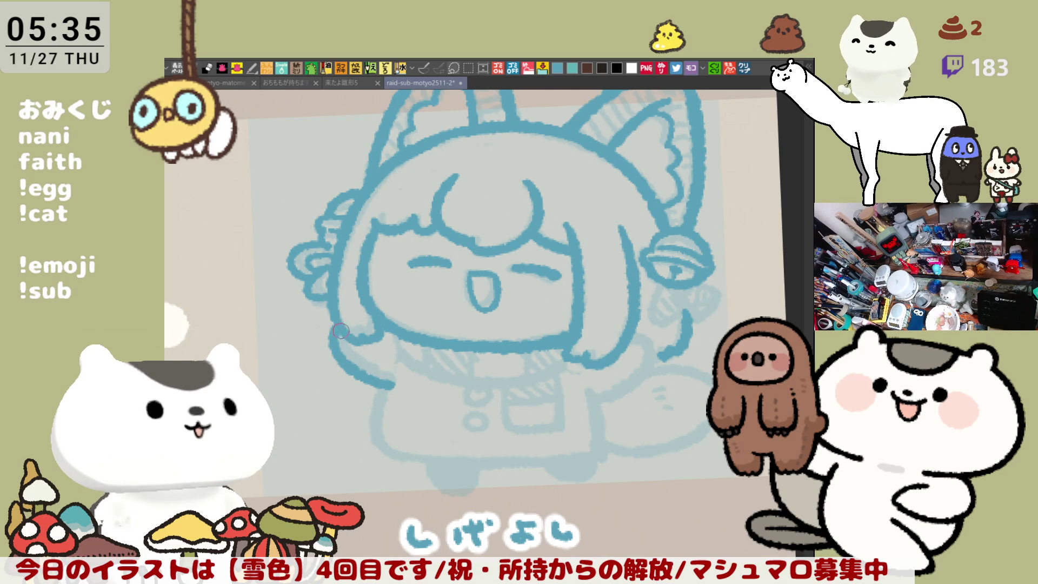
{"action": "key", "text": "h"}
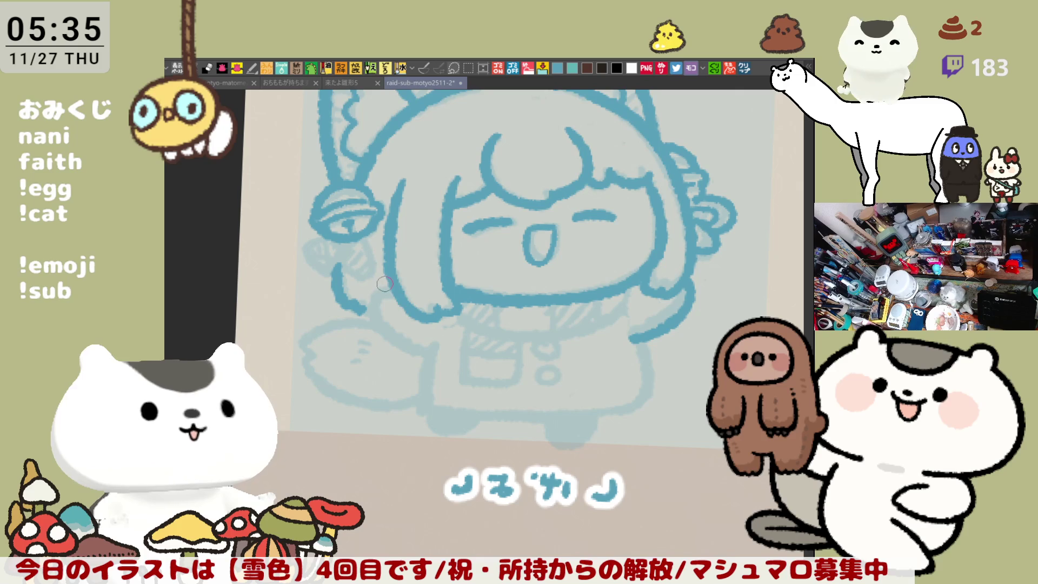
Step: Draw a longer curving arm line beside the cheek
{"action": "mouse_move", "coordinate": [372, 293]}
{"action": "left_mouse_down"}
{"action": "mouse_move", "coordinate": [394, 281]}
{"action": "mouse_move", "coordinate": [408, 351]}
{"action": "left_mouse_up"}
{"action": "key", "text": "ctrl+z"}
{"action": "left_click_drag", "start_coordinate": [366, 306], "coordinate": [422, 345]}
{"action": "key", "text": "ctrl+z"}
{"action": "mouse_move", "coordinate": [372, 288]}
{"action": "left_mouse_down"}
{"action": "mouse_move", "coordinate": [385, 338]}
{"action": "mouse_move", "coordinate": [430, 362]}
{"action": "left_mouse_up"}
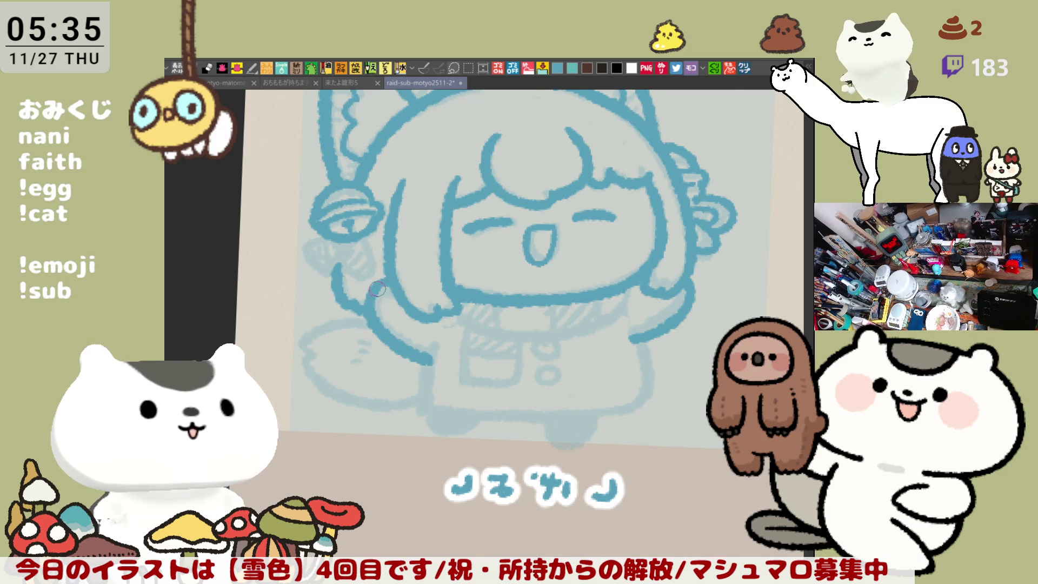
Step: Sketch the ribbon curve left of and under the bell
{"action": "scroll", "coordinate": [402, 254], "scroll_direction": "left", "scroll_amount": 3}
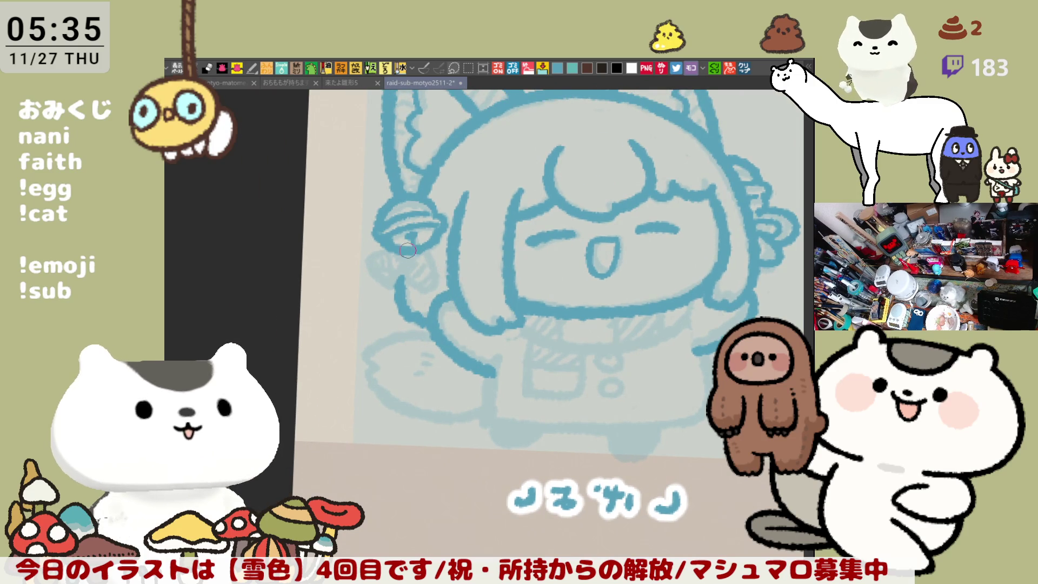
{"action": "mouse_move", "coordinate": [383, 246]}
{"action": "left_mouse_down"}
{"action": "mouse_move", "coordinate": [410, 272]}
{"action": "mouse_move", "coordinate": [376, 249]}
{"action": "mouse_move", "coordinate": [372, 294]}
{"action": "left_mouse_up"}
{"action": "key", "text": "ctrl+z"}
{"action": "mouse_move", "coordinate": [318, 260]}
{"action": "left_mouse_down"}
{"action": "mouse_move", "coordinate": [340, 289]}
{"action": "mouse_move", "coordinate": [360, 291]}
{"action": "left_mouse_up"}
{"action": "key", "text": "ctrl+z"}
{"action": "mouse_move", "coordinate": [314, 265]}
{"action": "left_mouse_down"}
{"action": "mouse_move", "coordinate": [365, 281]}
{"action": "mouse_move", "coordinate": [347, 264]}
{"action": "mouse_move", "coordinate": [365, 281]}
{"action": "mouse_move", "coordinate": [341, 248]}
{"action": "mouse_move", "coordinate": [323, 268]}
{"action": "mouse_move", "coordinate": [344, 260]}
{"action": "mouse_move", "coordinate": [342, 279]}
{"action": "left_mouse_up"}
{"action": "key", "text": "ctrl+z"}
{"action": "key", "text": "ctrl+z"}
{"action": "key", "text": "ctrl+z"}
{"action": "key", "text": "ctrl+z"}
{"action": "key", "text": "ctrl+z"}
{"action": "key", "text": "ctrl+z"}
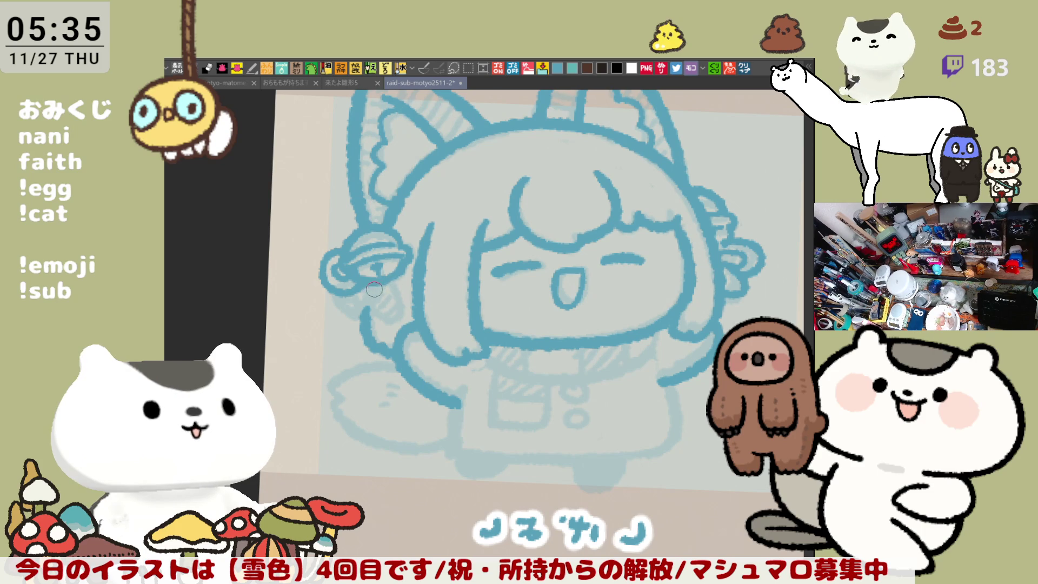
Step: Add a thin line hanging below the ribbon under the bell
{"action": "left_click_drag", "start_coordinate": [370, 284], "coordinate": [387, 308]}
{"action": "key", "text": "ctrl+z"}
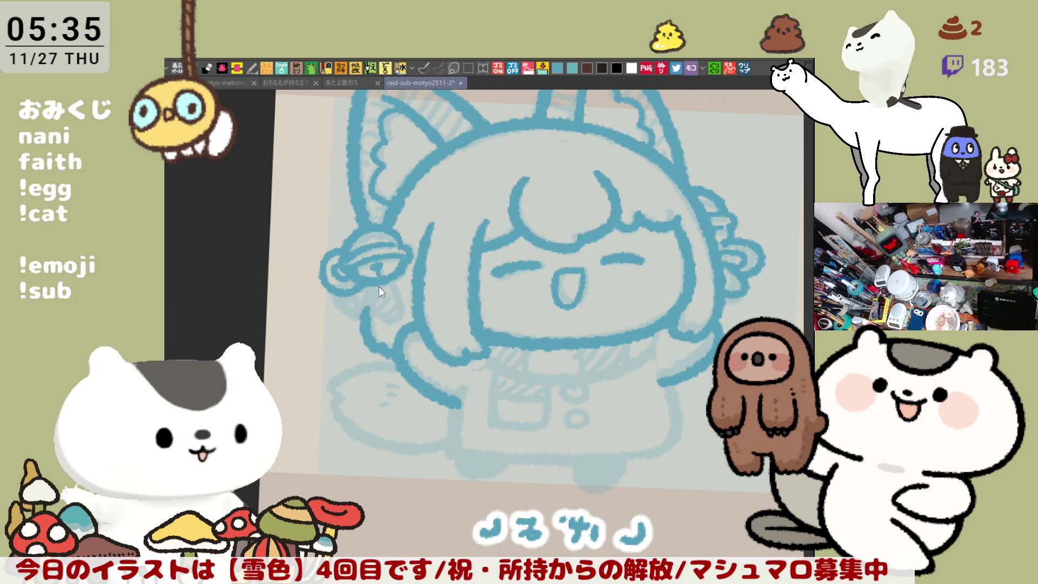
{"action": "mouse_move", "coordinate": [375, 273]}
{"action": "left_mouse_down"}
{"action": "mouse_move", "coordinate": [387, 306]}
{"action": "mouse_move", "coordinate": [386, 295]}
{"action": "mouse_move", "coordinate": [395, 300]}
{"action": "mouse_move", "coordinate": [388, 316]}
{"action": "left_mouse_up"}
{"action": "key", "text": "ctrl+z"}
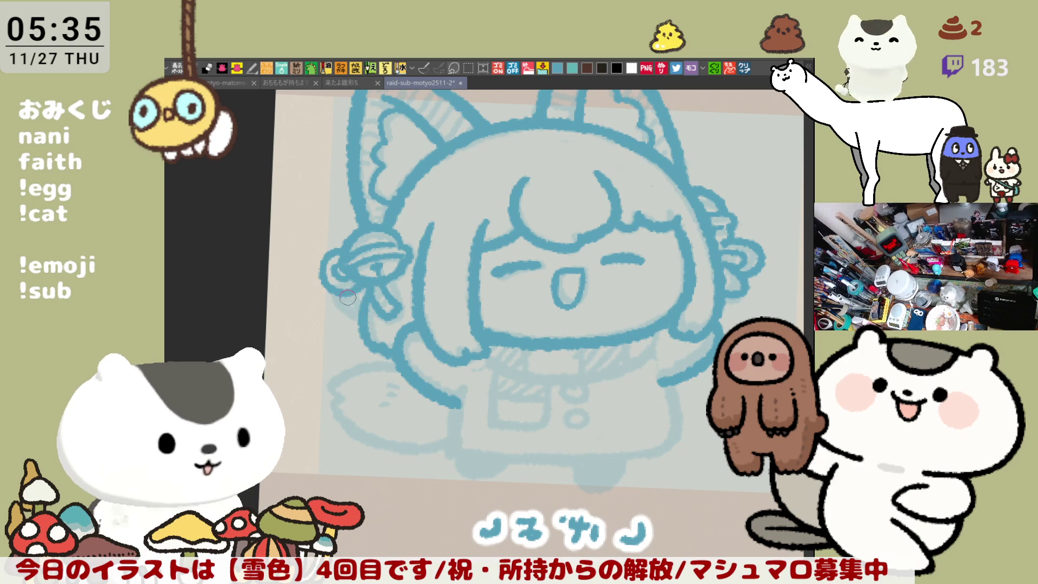
{"action": "left_click_drag", "start_coordinate": [358, 285], "coordinate": [360, 320]}
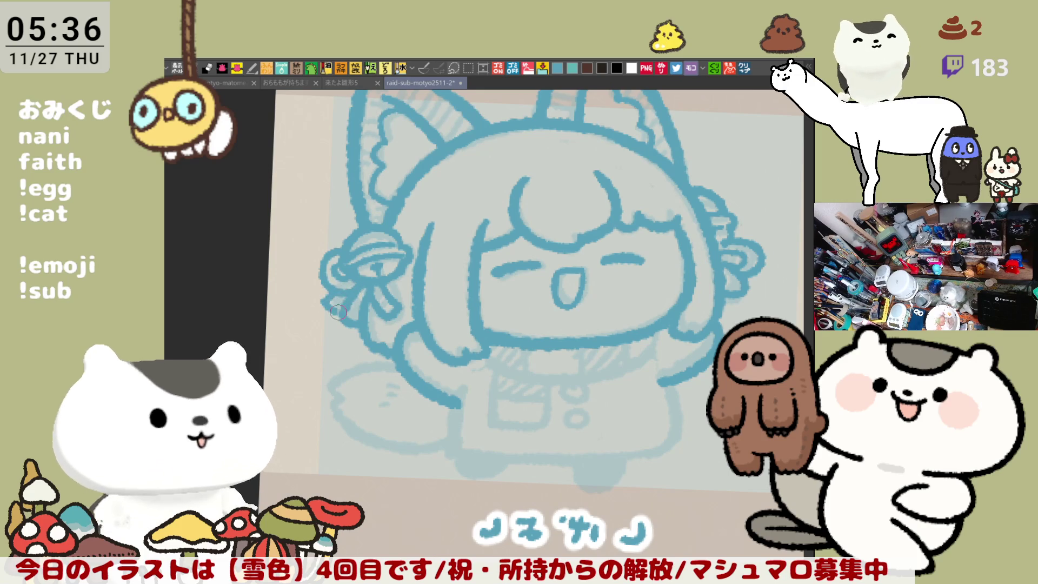
Step: Restore the view, zoom in, save with Ctrl+S, and move to the coloured chibi
{"action": "key", "text": "h"}
{"action": "key", "text": "ctrl+plus"}
{"action": "key", "text": "ctrl+s"}
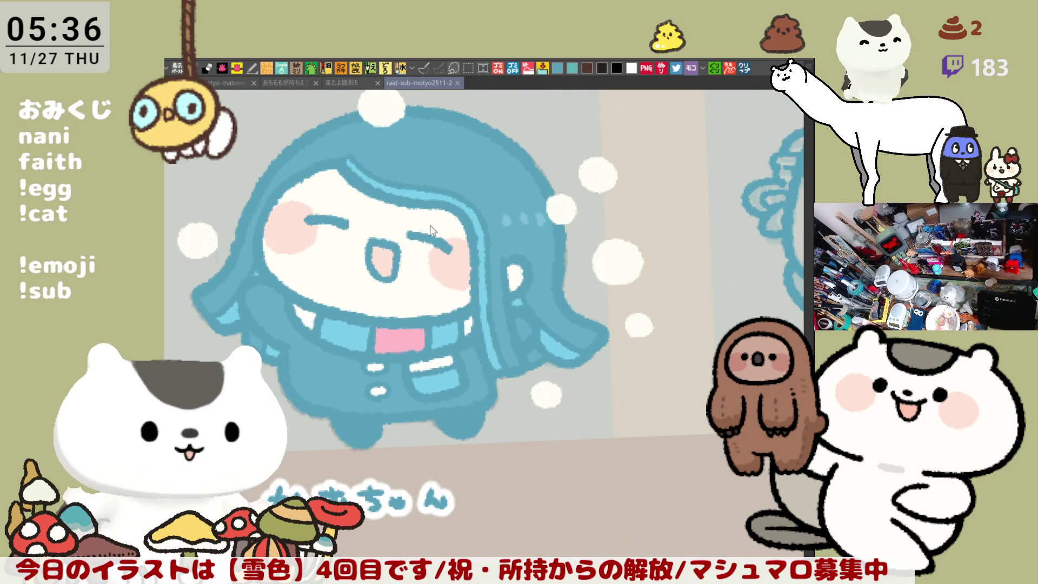
{"action": "left_click", "coordinate": [447, 249]}
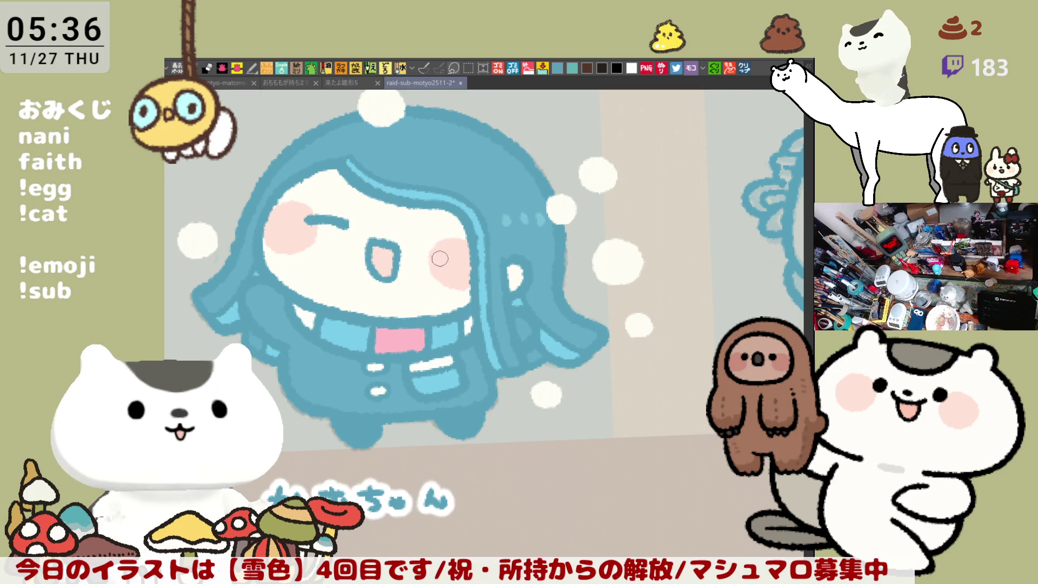
Step: Enlarge the mouth outline, erase the old eye, and whiten the pink cheek's left edge
{"action": "left_click_drag", "start_coordinate": [609, 304], "coordinate": [710, 318]}
{"action": "key", "text": "ctrl+z"}
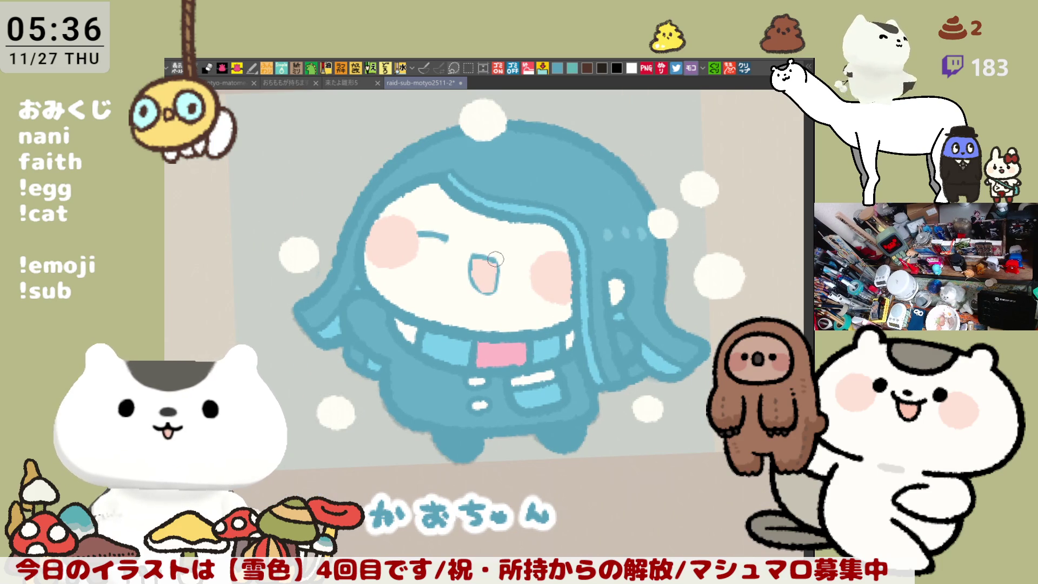
{"action": "left_click_drag", "start_coordinate": [486, 254], "coordinate": [502, 280]}
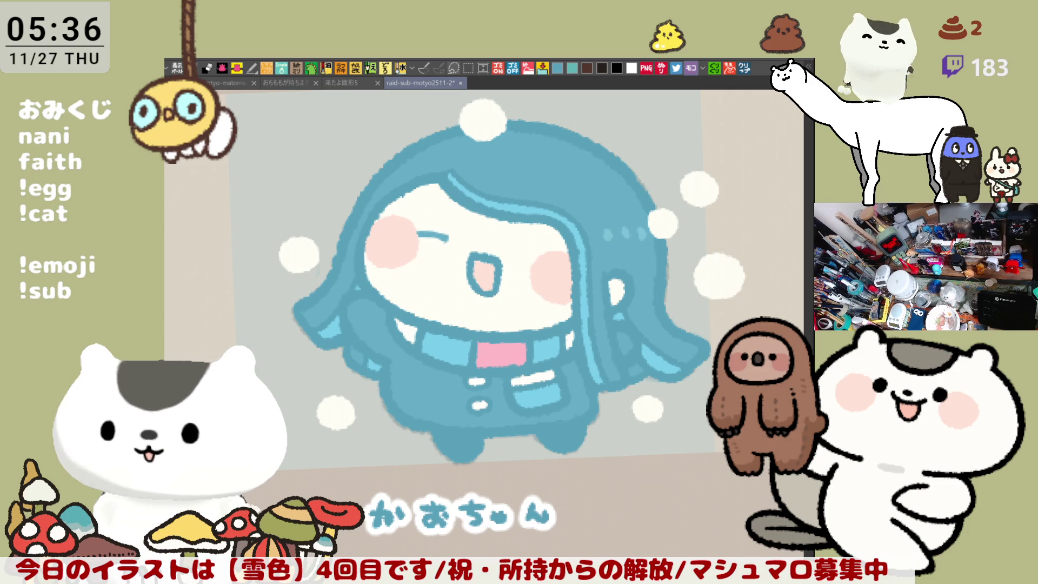
{"action": "left_click_drag", "start_coordinate": [447, 236], "coordinate": [423, 225]}
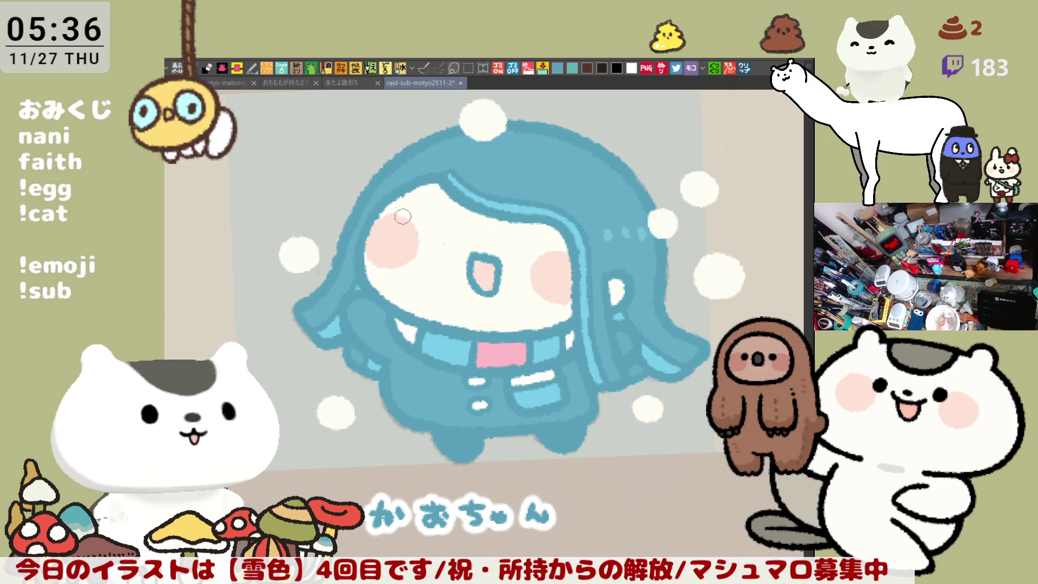
{"action": "mouse_move", "coordinate": [541, 262]}
{"action": "left_mouse_down"}
{"action": "mouse_move", "coordinate": [555, 301]}
{"action": "mouse_move", "coordinate": [549, 257]}
{"action": "left_mouse_up"}
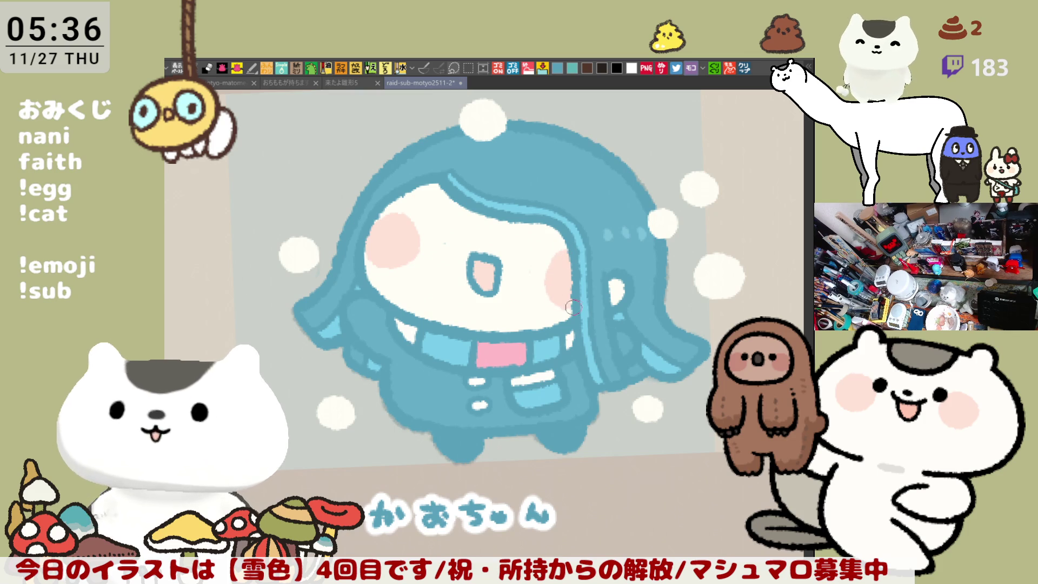
{"action": "left_click_drag", "start_coordinate": [544, 259], "coordinate": [563, 299]}
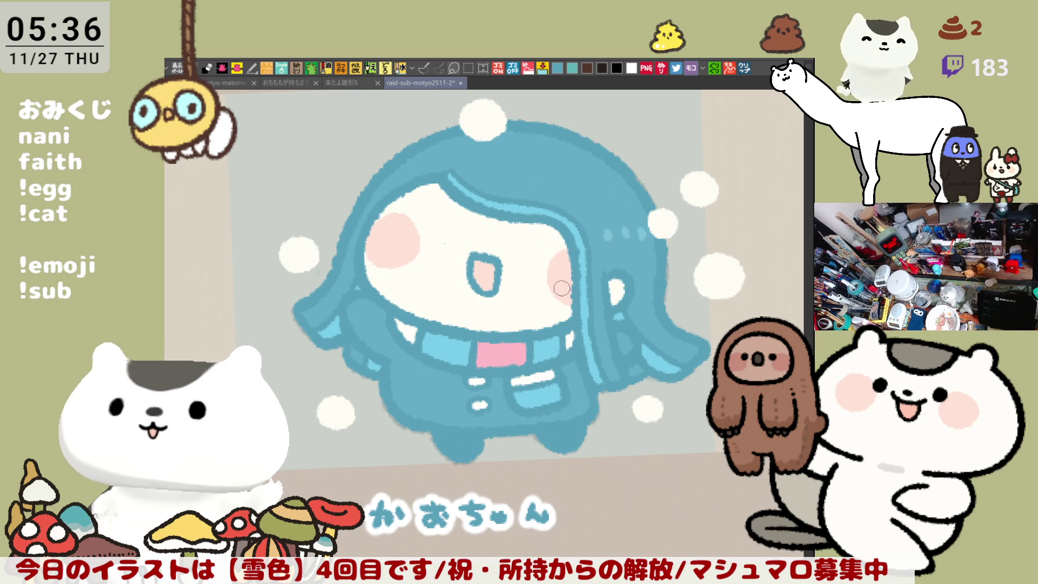
Step: Try drawing curved closed left and right eye arcs, undoing to retry
{"action": "left_click_drag", "start_coordinate": [654, 324], "coordinate": [674, 227]}
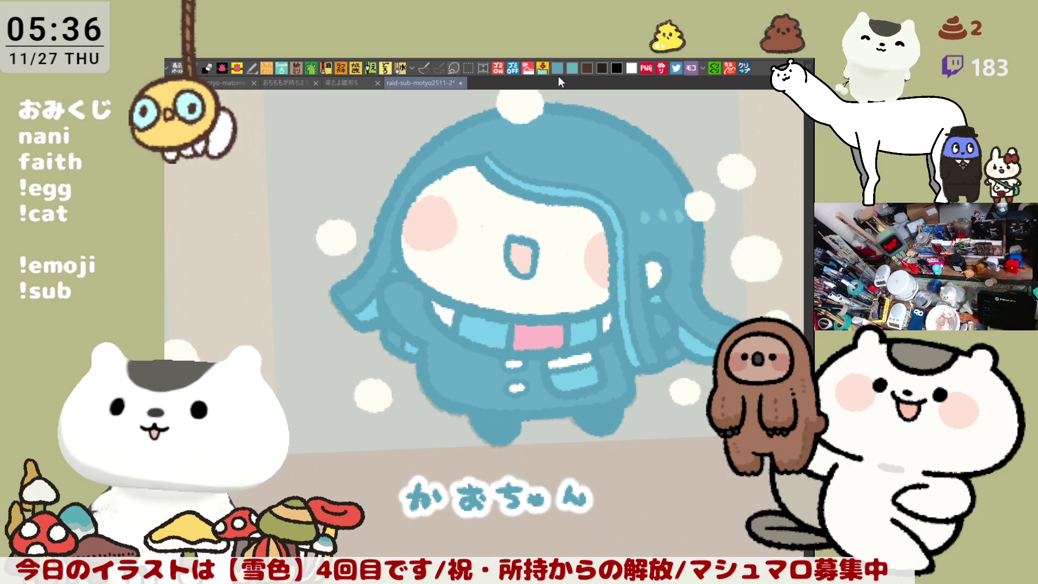
{"action": "mouse_move", "coordinate": [448, 222]}
{"action": "left_mouse_down"}
{"action": "mouse_move", "coordinate": [495, 226]}
{"action": "mouse_move", "coordinate": [482, 223]}
{"action": "left_mouse_up"}
{"action": "key", "text": "ctrl+z"}
{"action": "key", "text": "ctrl+z"}
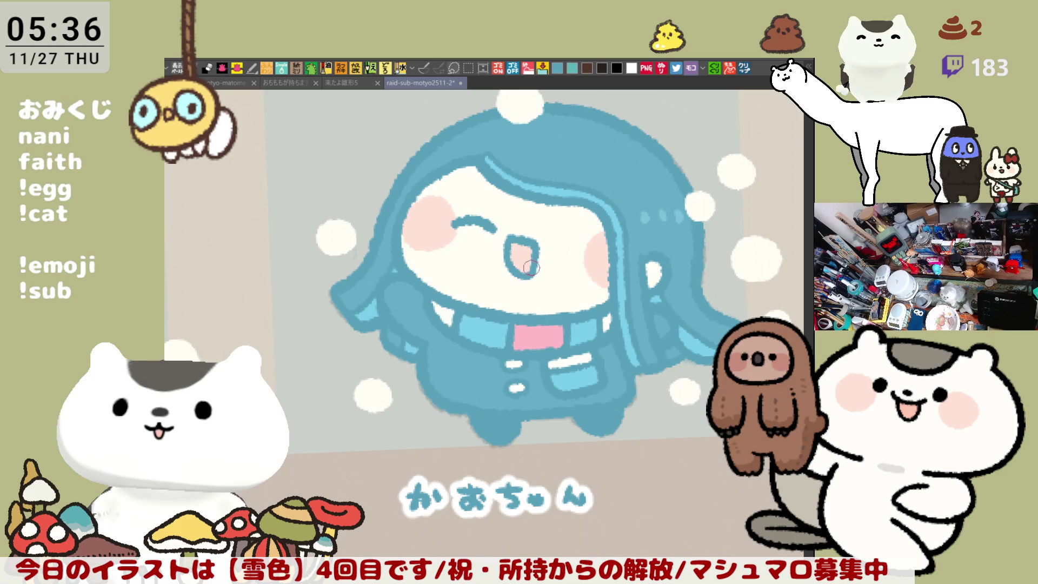
{"action": "scroll", "coordinate": [540, 238], "scroll_direction": "right", "scroll_amount": 2}
{"action": "left_click_drag", "start_coordinate": [513, 239], "coordinate": [535, 235]}
{"action": "key", "text": "ctrl+z"}
{"action": "key", "text": "ctrl+z"}
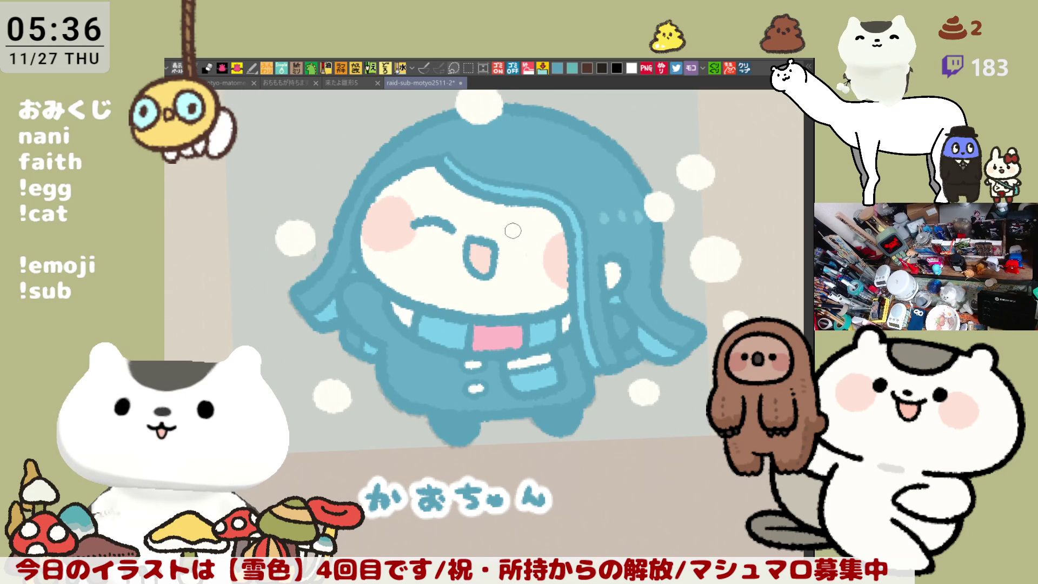
Step: Fill the mouth pink, then delete the old open mouth
{"action": "mouse_move", "coordinate": [481, 249]}
{"action": "left_mouse_down"}
{"action": "mouse_move", "coordinate": [475, 254]}
{"action": "mouse_move", "coordinate": [481, 238]}
{"action": "mouse_move", "coordinate": [495, 270]}
{"action": "left_mouse_up"}
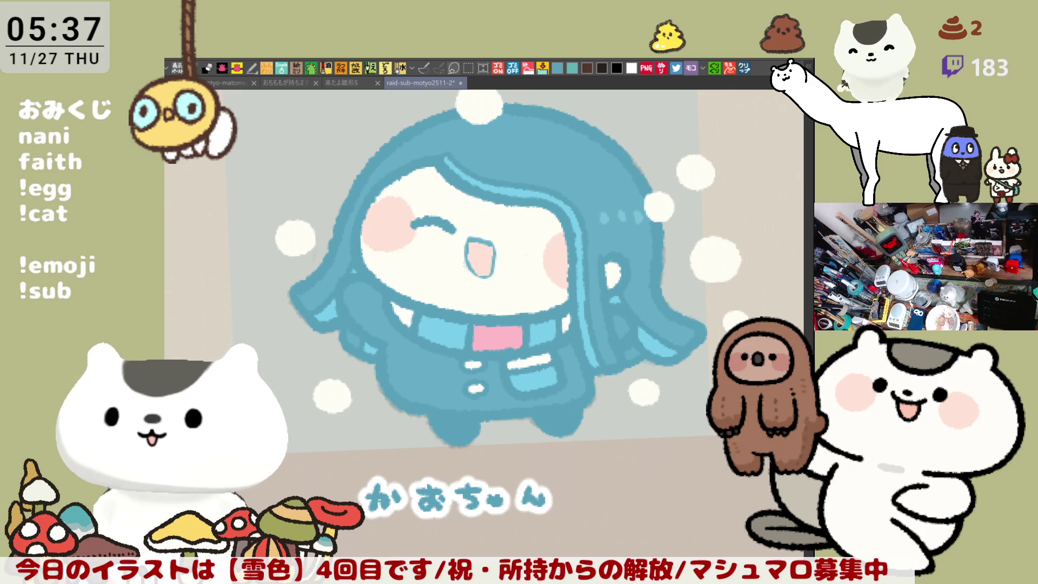
{"action": "key", "text": "ctrl+z"}
{"action": "key", "text": "ctrl+z"}
{"action": "key", "text": "ctrl+z"}
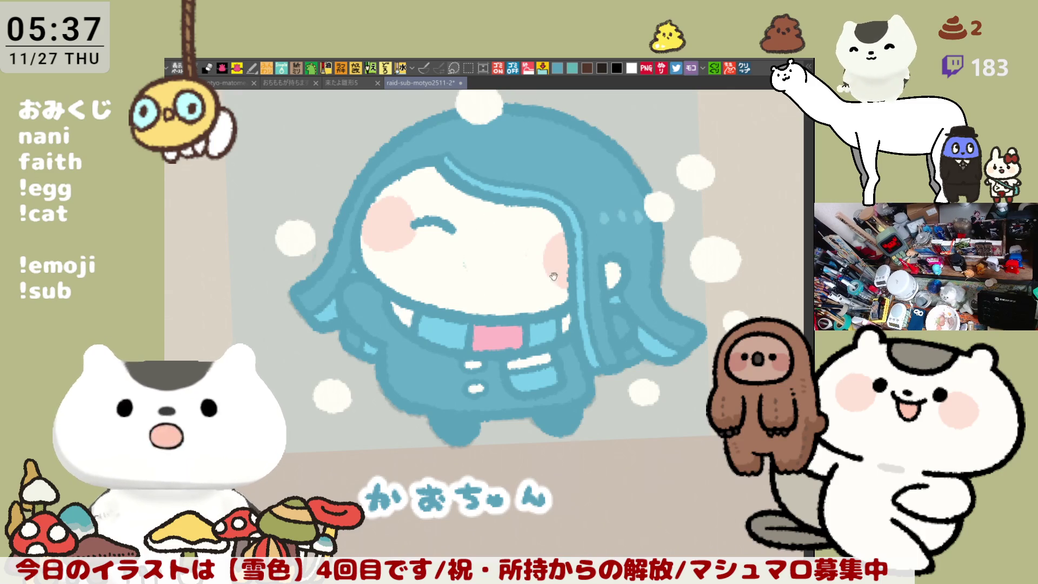
{"action": "left_click_drag", "start_coordinate": [607, 298], "coordinate": [584, 254]}
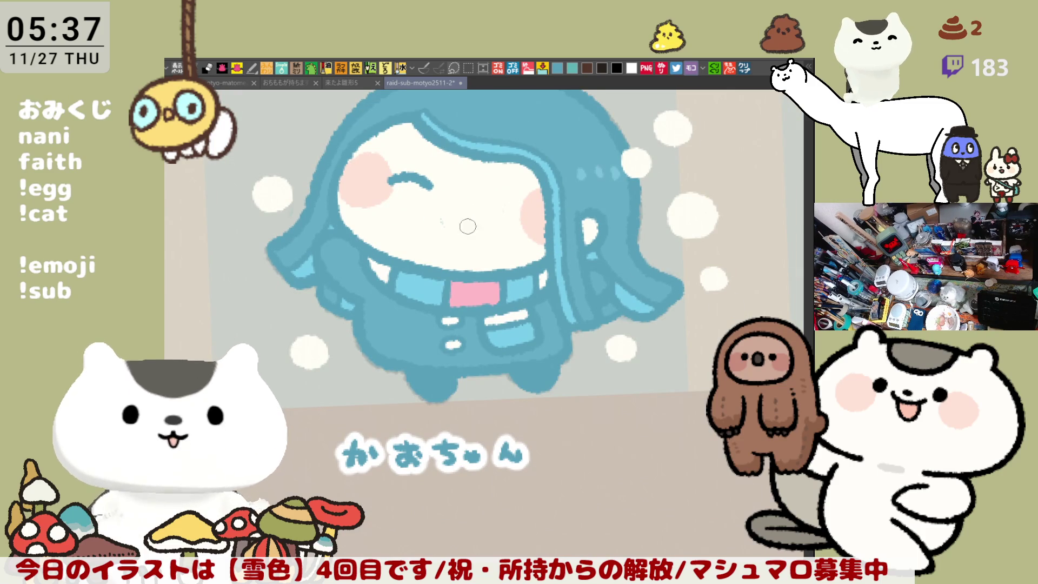
{"action": "left_click_drag", "start_coordinate": [453, 217], "coordinate": [484, 280]}
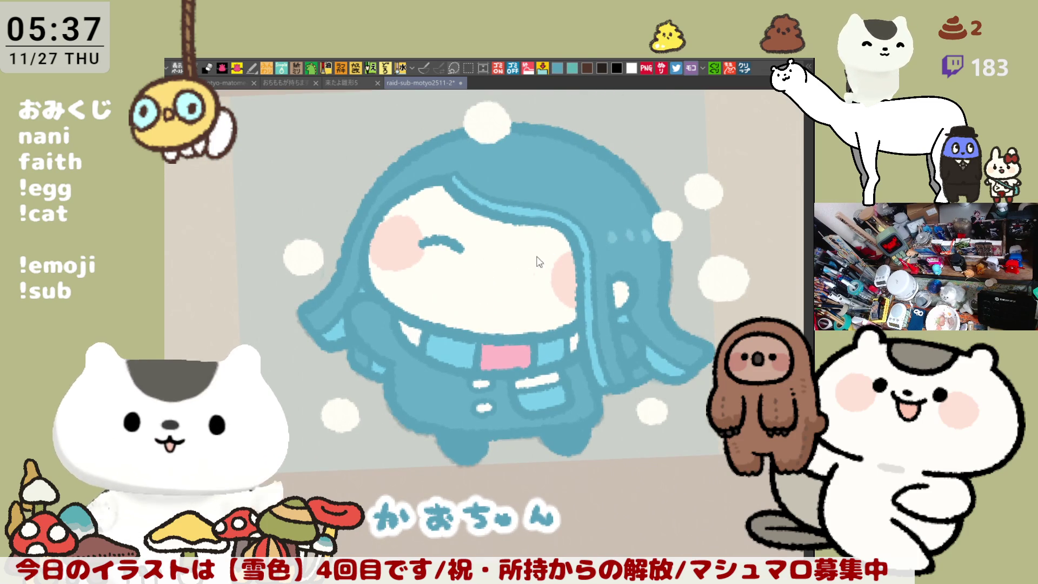
Step: Draw the closed right eye arc and test a hooked stroke between the eyes
{"action": "mouse_move", "coordinate": [519, 255]}
{"action": "left_mouse_down"}
{"action": "mouse_move", "coordinate": [561, 264]}
{"action": "mouse_move", "coordinate": [548, 251]}
{"action": "mouse_move", "coordinate": [562, 268]}
{"action": "mouse_move", "coordinate": [537, 255]}
{"action": "mouse_move", "coordinate": [562, 266]}
{"action": "left_mouse_up"}
{"action": "key", "text": "ctrl+z"}
{"action": "key", "text": "ctrl+z"}
{"action": "key", "text": "ctrl+z"}
{"action": "key", "text": "ctrl+z"}
{"action": "key", "text": "ctrl+z"}
{"action": "key", "text": "ctrl+z"}
{"action": "key", "text": "ctrl+z"}
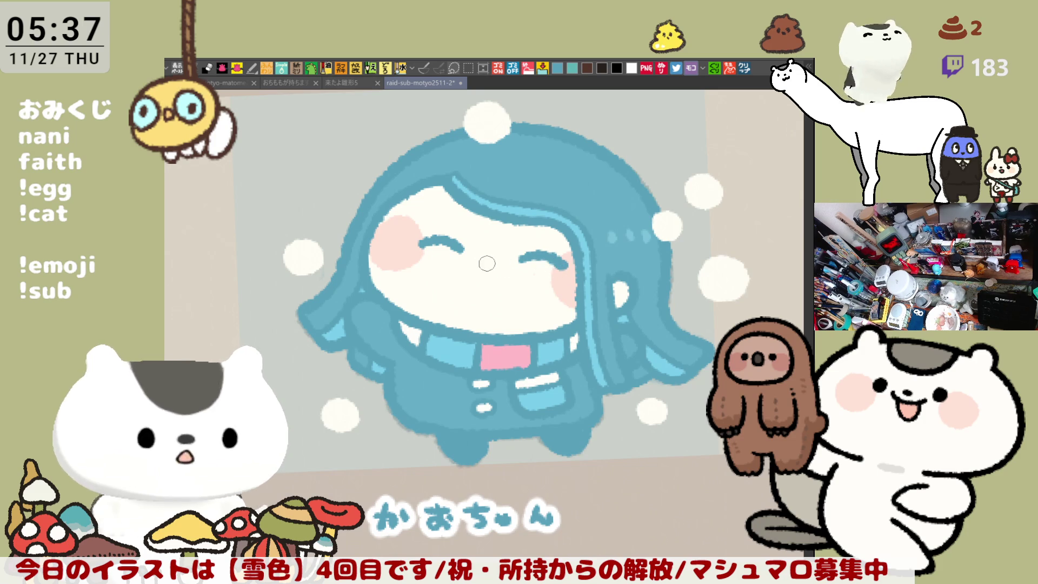
{"action": "mouse_move", "coordinate": [480, 258]}
{"action": "left_mouse_down"}
{"action": "mouse_move", "coordinate": [509, 265]}
{"action": "mouse_move", "coordinate": [500, 294]}
{"action": "left_mouse_up"}
{"action": "key", "text": "ctrl+z"}
{"action": "mouse_move", "coordinate": [481, 258]}
{"action": "left_mouse_down"}
{"action": "mouse_move", "coordinate": [499, 295]}
{"action": "mouse_move", "coordinate": [493, 263]}
{"action": "left_mouse_up"}
{"action": "key", "text": "ctrl+z"}
Step: Draw the final open O-shaped mouth
{"action": "key", "text": "h"}
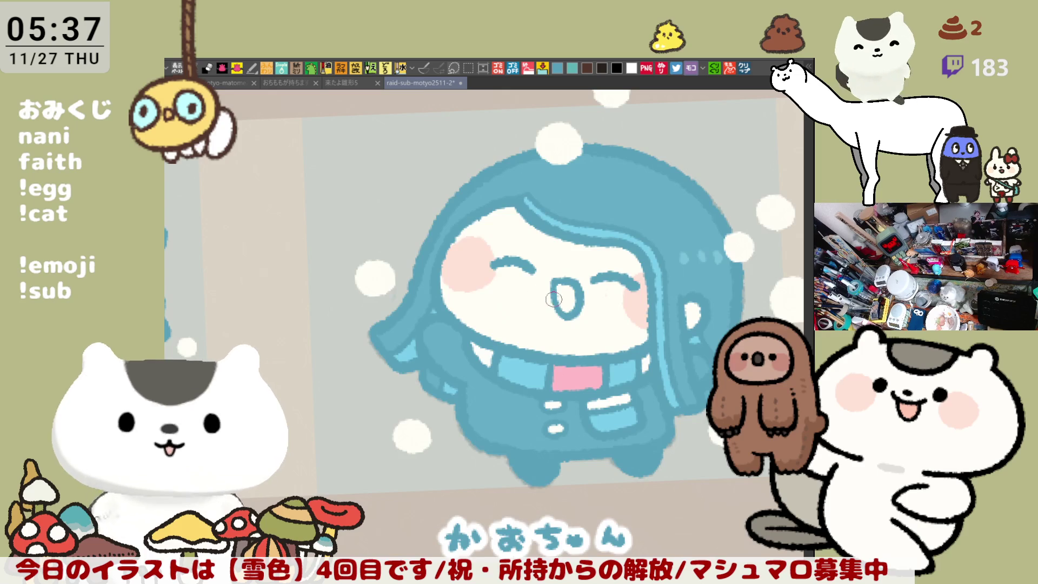
{"action": "key", "text": "ctrl+z"}
{"action": "mouse_move", "coordinate": [550, 283]}
{"action": "left_mouse_down"}
{"action": "mouse_move", "coordinate": [568, 323]}
{"action": "mouse_move", "coordinate": [550, 286]}
{"action": "left_mouse_up"}
{"action": "left_click_drag", "start_coordinate": [571, 343], "coordinate": [603, 348]}
{"action": "key", "text": "ctrl+z"}
{"action": "mouse_move", "coordinate": [577, 282]}
{"action": "left_mouse_down"}
{"action": "mouse_move", "coordinate": [611, 292]}
{"action": "mouse_move", "coordinate": [565, 280]}
{"action": "left_mouse_up"}
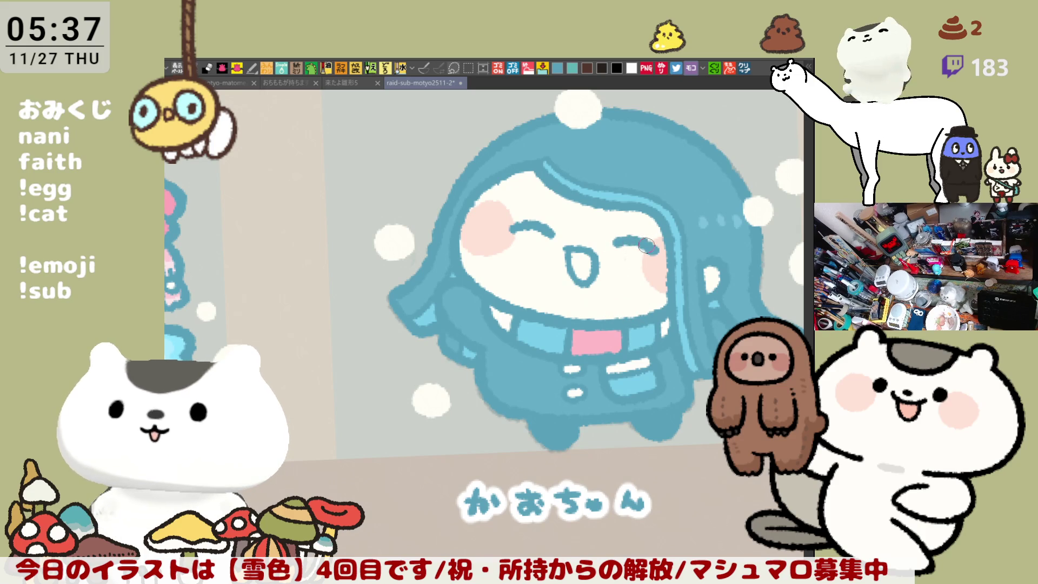
Step: Save the illustration with Ctrl+S
{"action": "scroll", "coordinate": [631, 237], "scroll_direction": "left", "scroll_amount": 2}
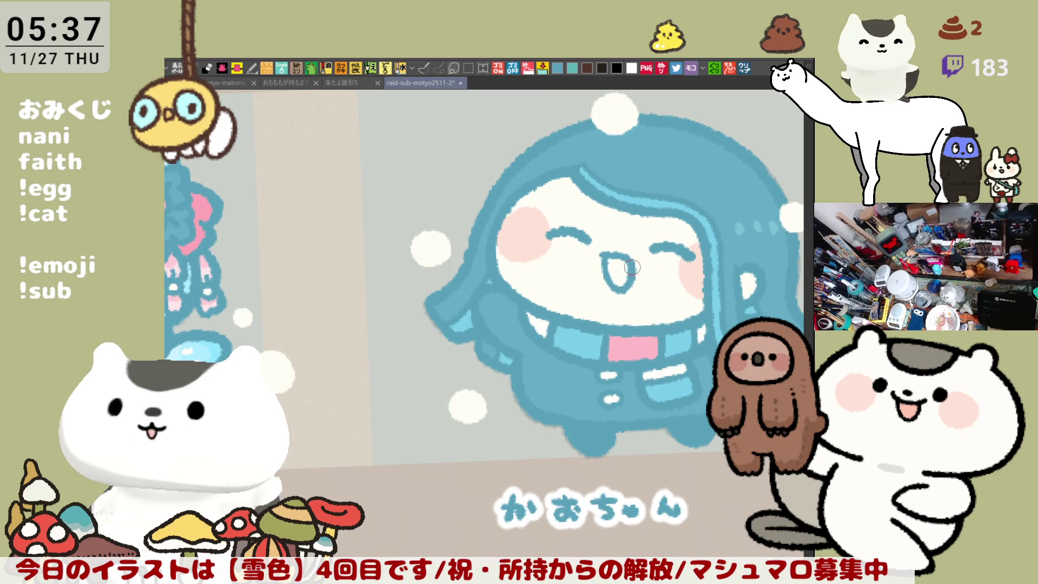
{"action": "left_click_drag", "start_coordinate": [659, 298], "coordinate": [528, 234]}
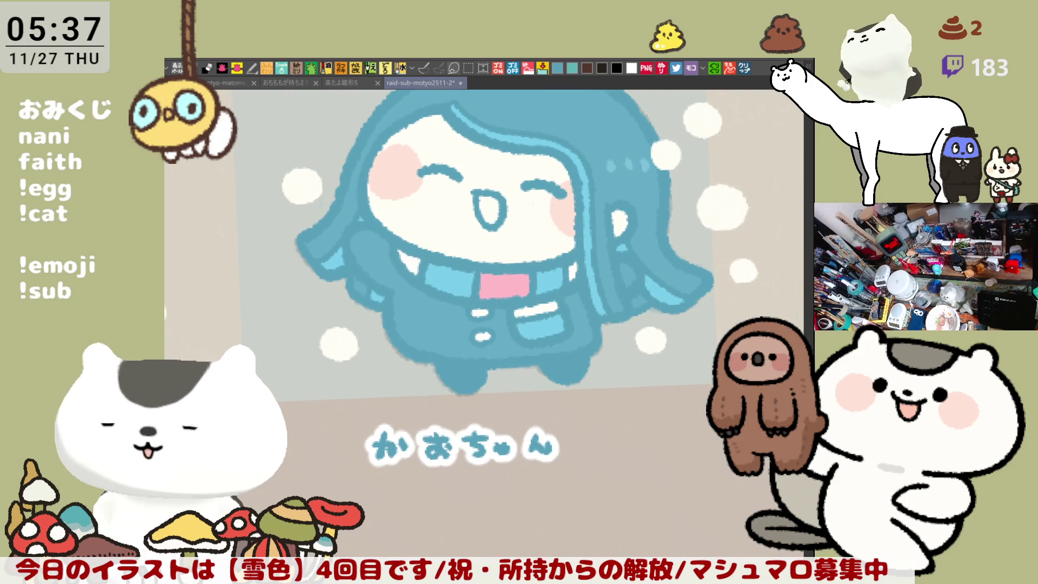
{"action": "left_click_drag", "start_coordinate": [612, 271], "coordinate": [696, 333]}
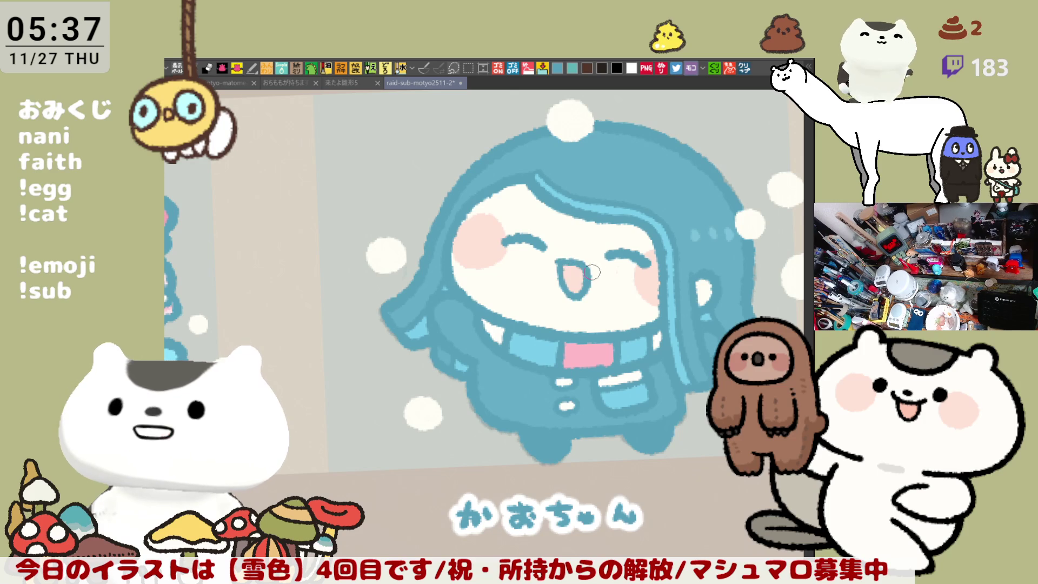
{"action": "left_click_drag", "start_coordinate": [589, 270], "coordinate": [606, 283]}
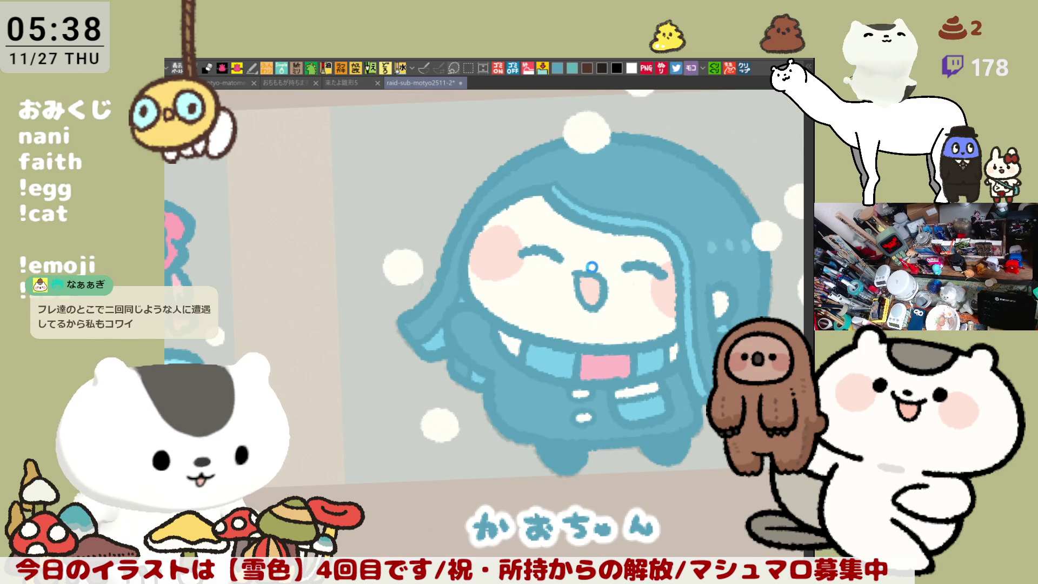
{"action": "key", "text": "ctrl+s"}
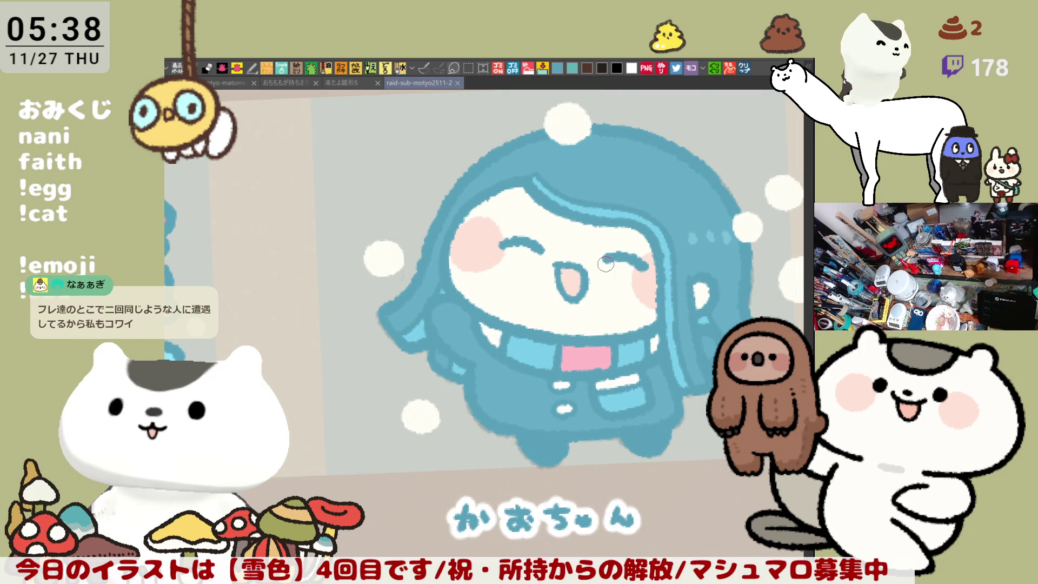
Step: Mirror the canvas, reshape the white snowball above the character, and view the かおちゃん lettering
{"action": "key", "text": "h"}
{"action": "key", "text": "h"}
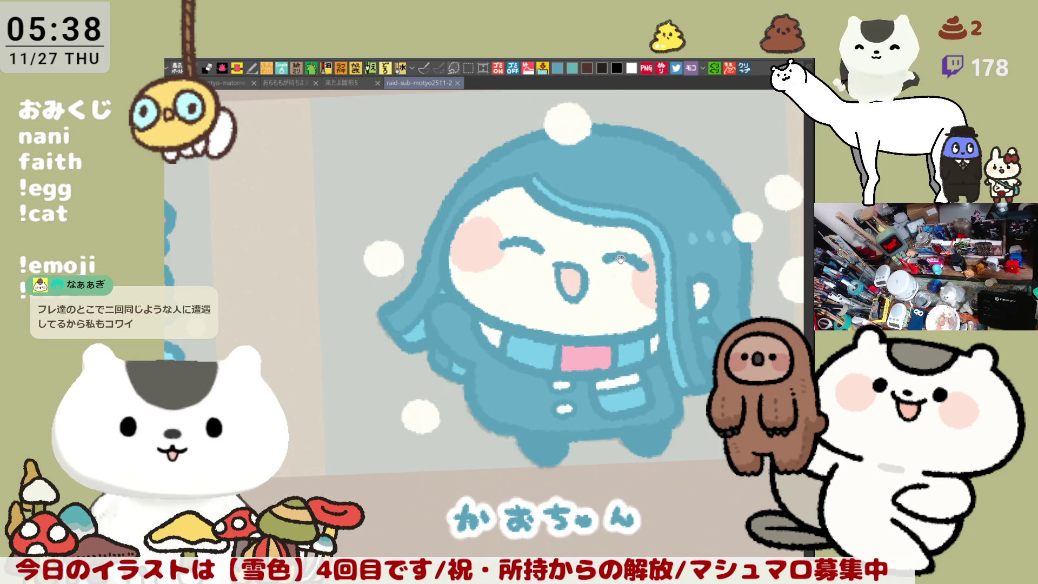
{"action": "scroll", "coordinate": [616, 259], "scroll_direction": "up", "scroll_amount": 2}
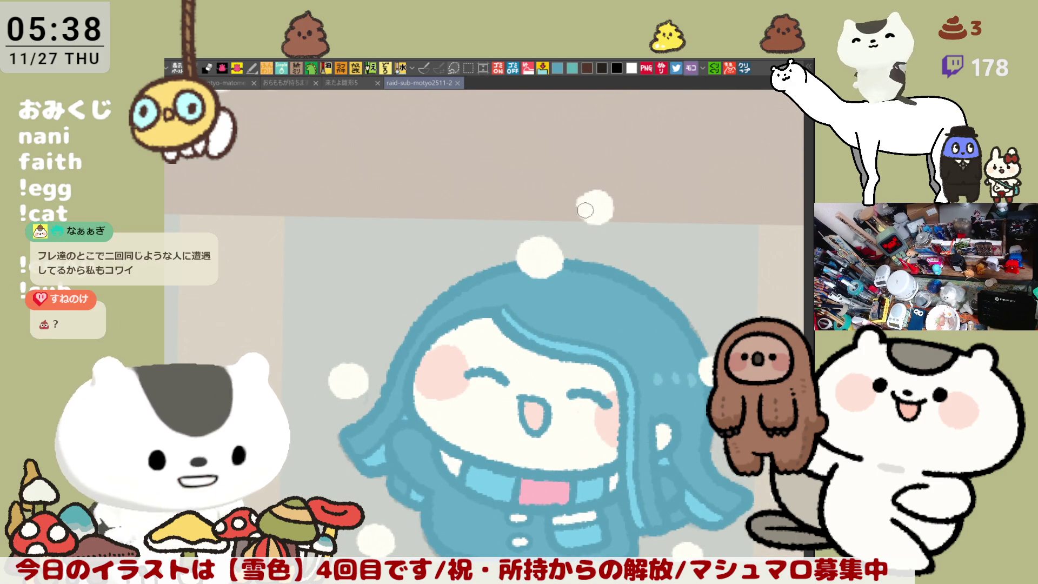
{"action": "left_click_drag", "start_coordinate": [601, 197], "coordinate": [595, 205]}
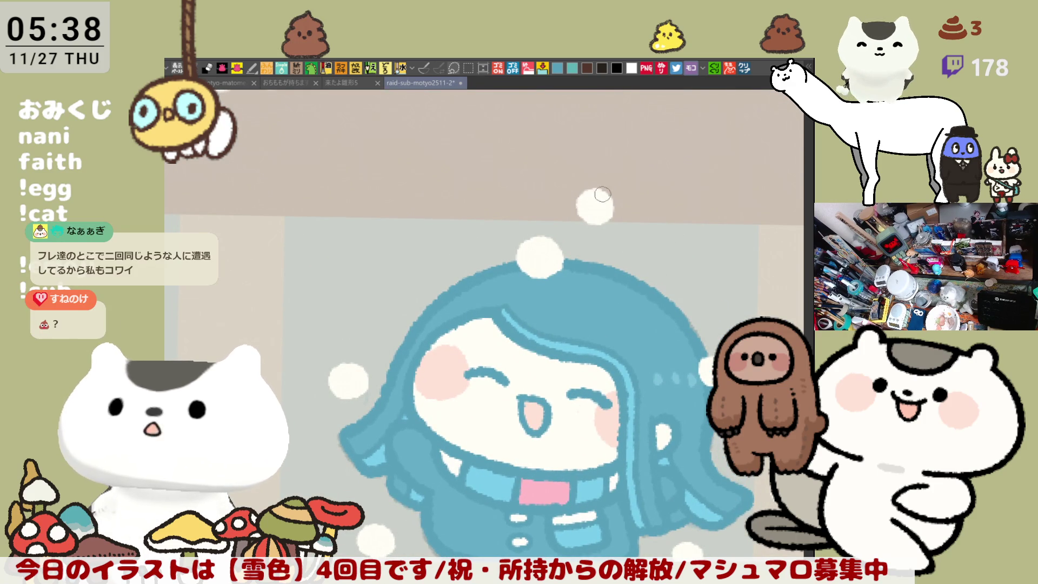
{"action": "left_click_drag", "start_coordinate": [643, 219], "coordinate": [633, 191]}
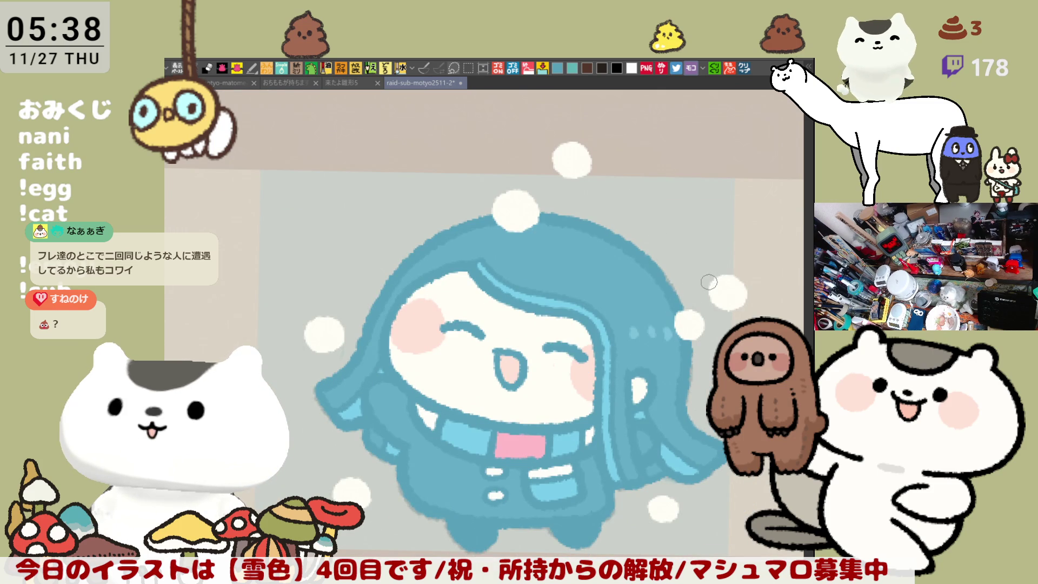
{"action": "left_click_drag", "start_coordinate": [639, 365], "coordinate": [685, 318]}
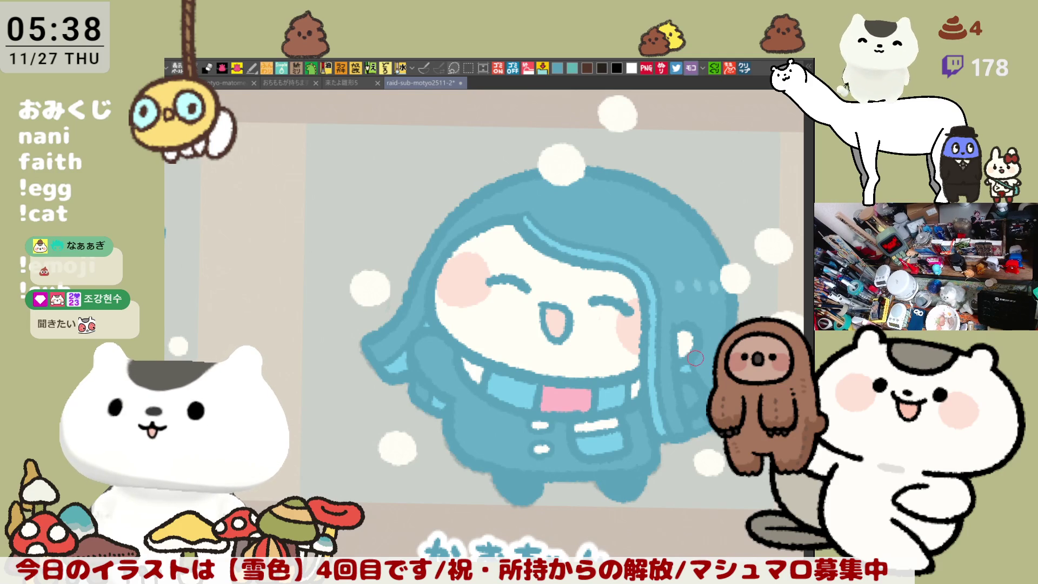
{"action": "scroll", "coordinate": [655, 310], "scroll_direction": "up", "scroll_amount": 2}
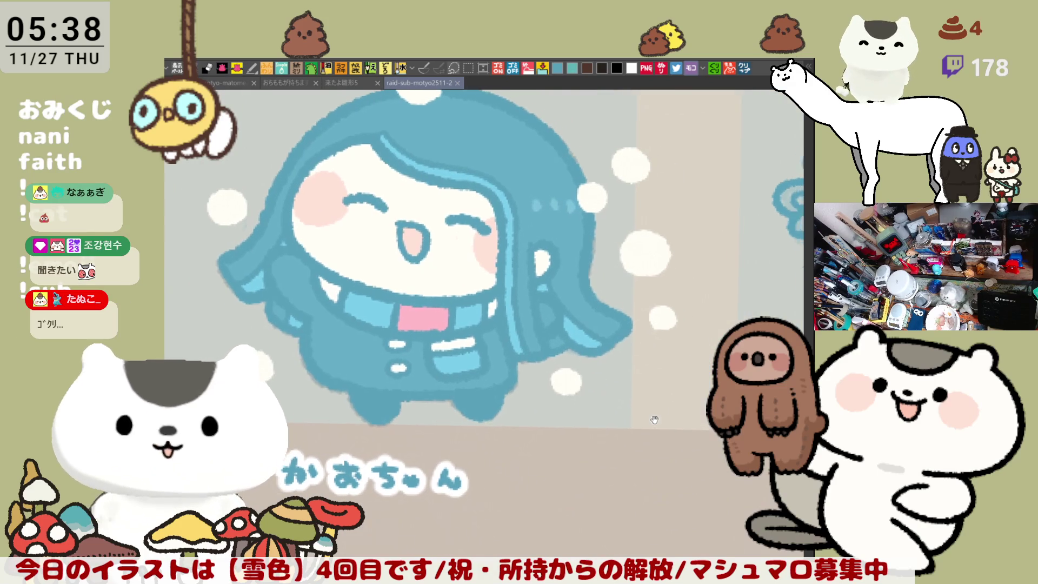
Step: Erase and redraw the しげよし chibi's raised arm line
{"action": "scroll", "coordinate": [568, 379], "scroll_direction": "right", "scroll_amount": 6}
{"action": "scroll", "coordinate": [534, 365], "scroll_direction": "right", "scroll_amount": 2}
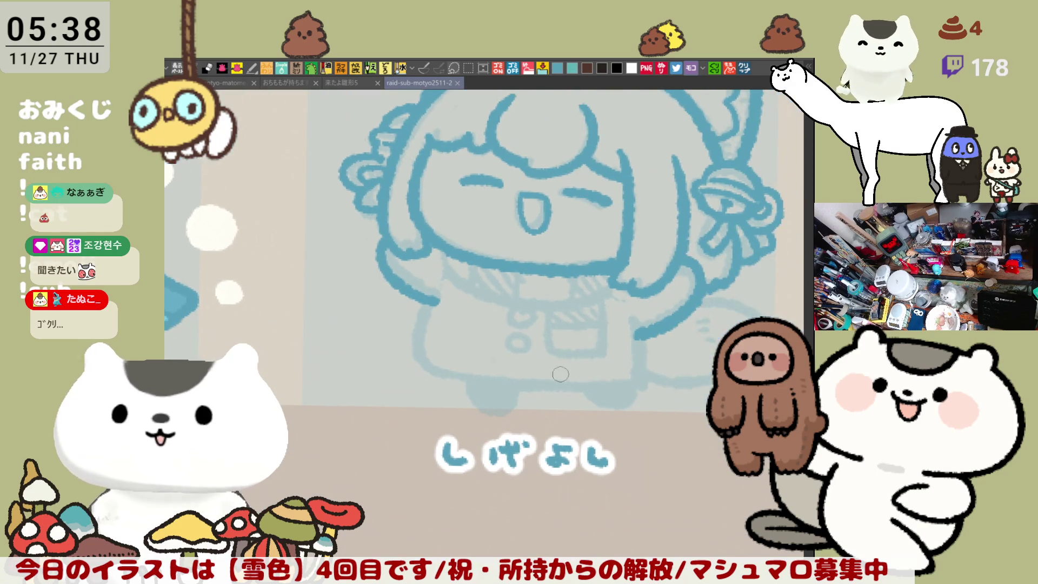
{"action": "scroll", "coordinate": [622, 342], "scroll_direction": "right", "scroll_amount": 4}
{"action": "scroll", "coordinate": [472, 390], "scroll_direction": "left", "scroll_amount": 2}
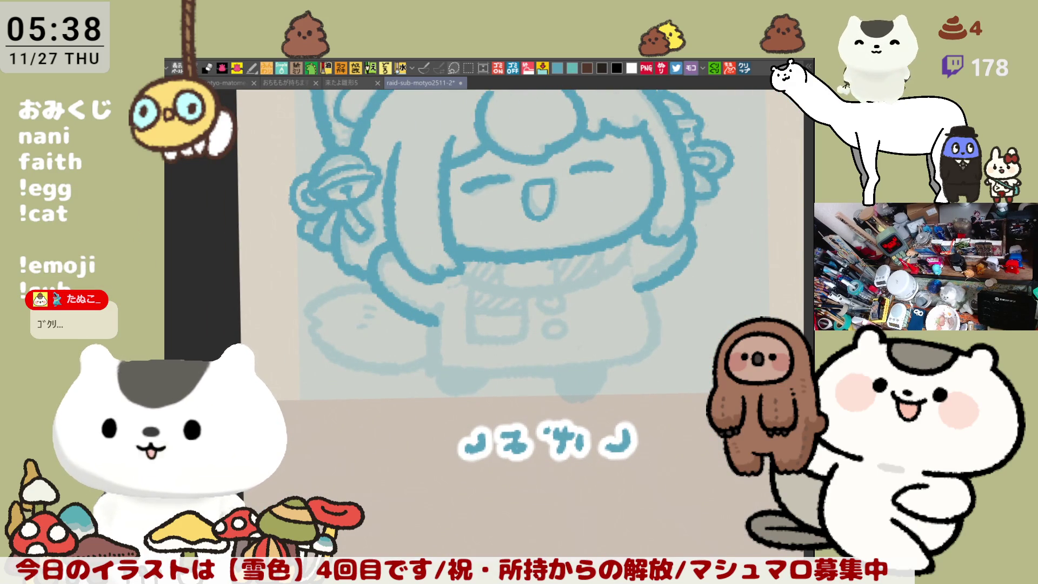
{"action": "mouse_move", "coordinate": [401, 281]}
{"action": "left_mouse_down"}
{"action": "mouse_move", "coordinate": [392, 300]}
{"action": "mouse_move", "coordinate": [433, 317]}
{"action": "left_mouse_up"}
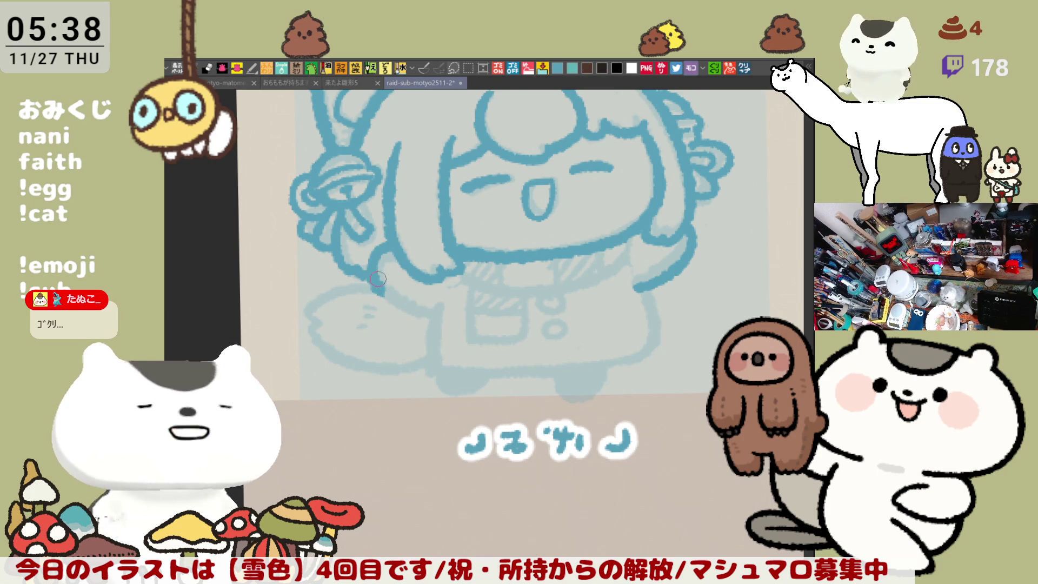
{"action": "left_click_drag", "start_coordinate": [383, 277], "coordinate": [438, 316]}
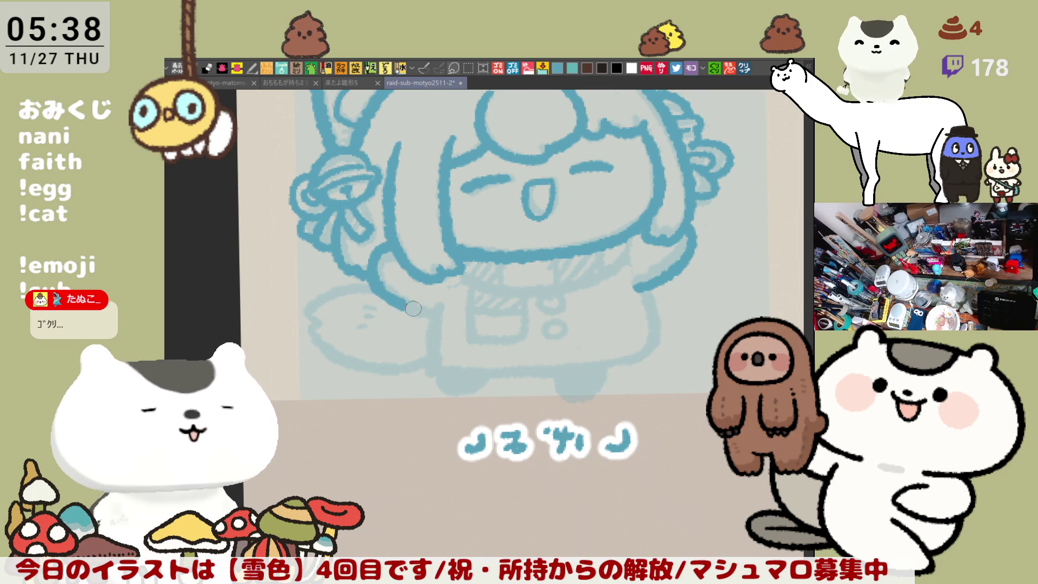
{"action": "left_click_drag", "start_coordinate": [379, 288], "coordinate": [434, 313]}
{"action": "key", "text": "ctrl+z"}
{"action": "left_click_drag", "start_coordinate": [379, 285], "coordinate": [436, 318]}
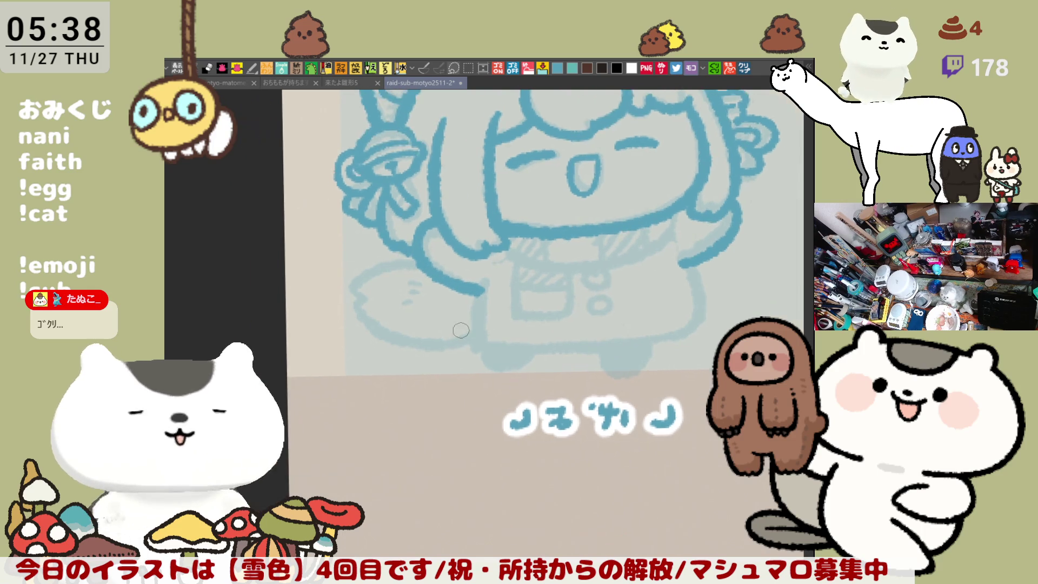
Step: Redraw the arm and shoulder line running right under the face
{"action": "key", "text": "h"}
{"action": "left_click_drag", "start_coordinate": [367, 230], "coordinate": [464, 288]}
{"action": "key", "text": "ctrl+z"}
{"action": "mouse_move", "coordinate": [362, 233]}
{"action": "left_mouse_down"}
{"action": "mouse_move", "coordinate": [463, 289]}
{"action": "mouse_move", "coordinate": [533, 271]}
{"action": "left_mouse_up"}
{"action": "key", "text": "ctrl+z"}
{"action": "left_click_drag", "start_coordinate": [460, 283], "coordinate": [544, 275]}
{"action": "key", "text": "ctrl+z"}
{"action": "left_click_drag", "start_coordinate": [457, 287], "coordinate": [526, 280]}
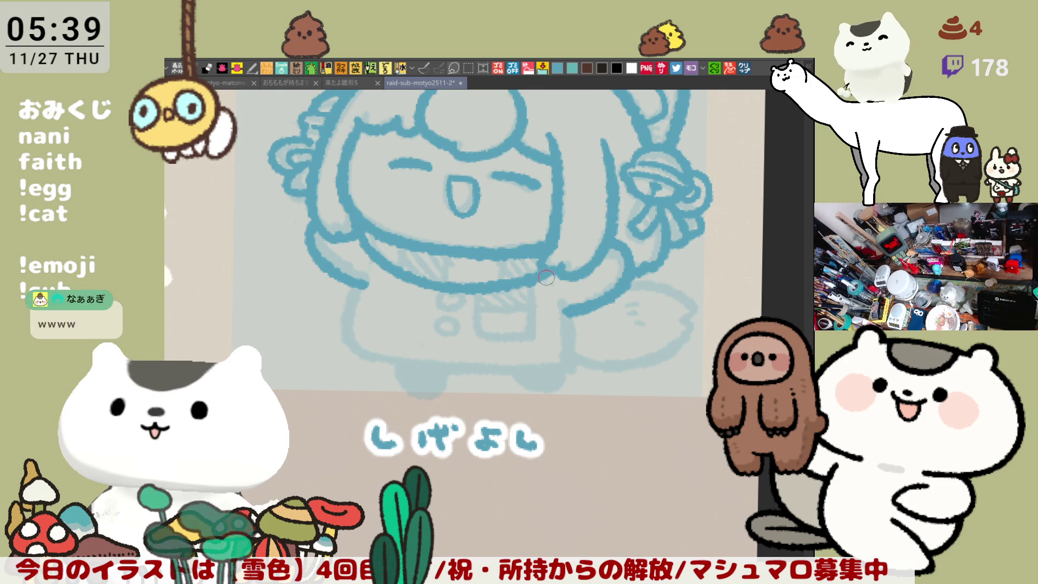
{"action": "scroll", "coordinate": [546, 277], "scroll_direction": "left", "scroll_amount": 3}
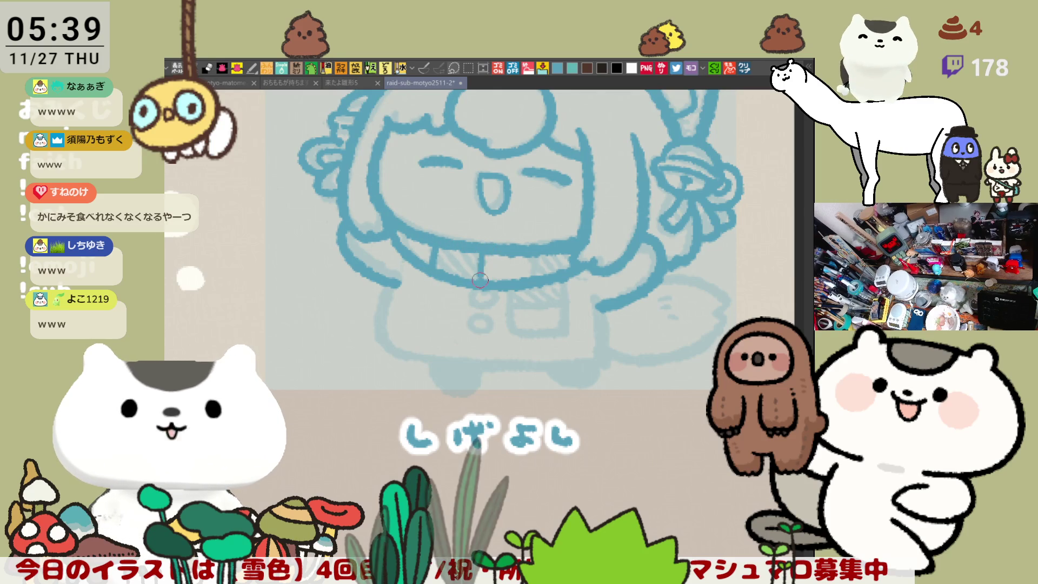
Step: Ink a collar line, the pocket outline on the lower bodice, and a curve beside the pocket
{"action": "left_click_drag", "start_coordinate": [535, 252], "coordinate": [536, 276]}
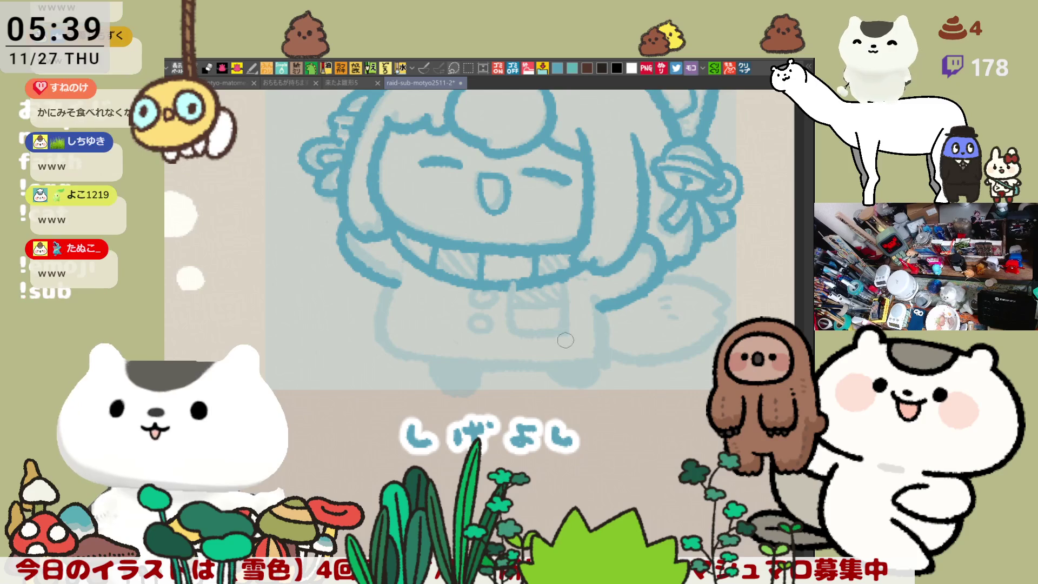
{"action": "left_click_drag", "start_coordinate": [513, 286], "coordinate": [570, 341]}
{"action": "key", "text": "ctrl+z"}
{"action": "mouse_move", "coordinate": [506, 290]}
{"action": "left_mouse_down"}
{"action": "mouse_move", "coordinate": [546, 339]}
{"action": "mouse_move", "coordinate": [568, 336]}
{"action": "left_mouse_up"}
{"action": "key", "text": "h"}
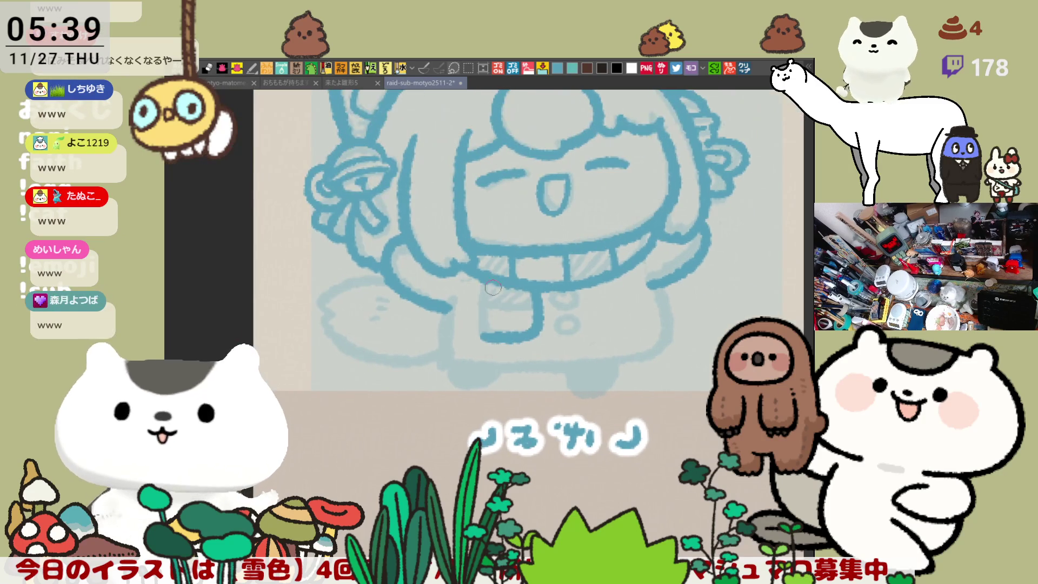
{"action": "mouse_move", "coordinate": [479, 275]}
{"action": "left_mouse_down"}
{"action": "mouse_move", "coordinate": [487, 340]}
{"action": "mouse_move", "coordinate": [532, 307]}
{"action": "left_mouse_up"}
{"action": "key", "text": "h"}
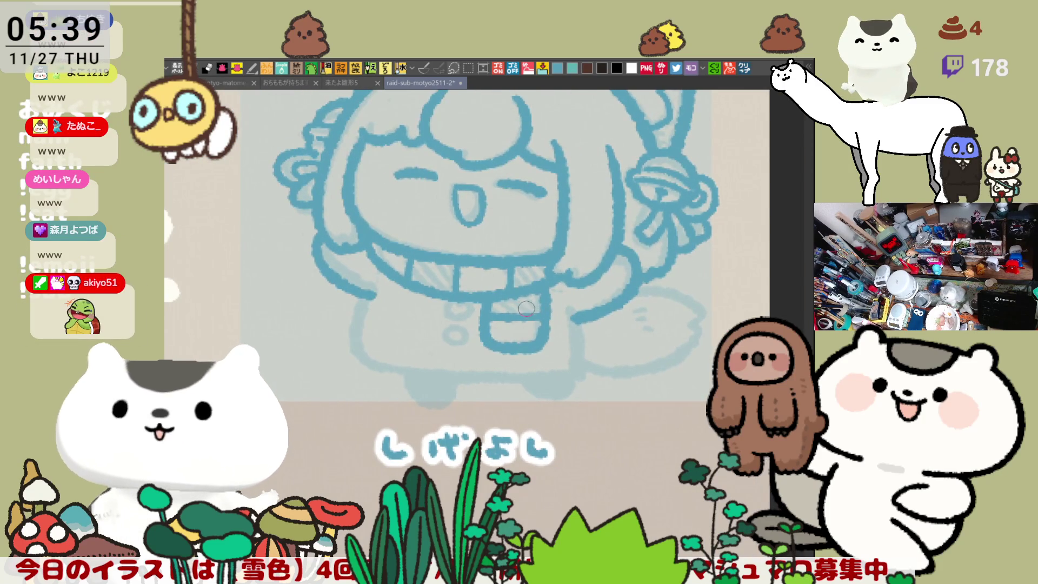
{"action": "mouse_move", "coordinate": [462, 299]}
{"action": "left_mouse_down"}
{"action": "mouse_move", "coordinate": [452, 309]}
{"action": "mouse_move", "coordinate": [461, 315]}
{"action": "mouse_move", "coordinate": [447, 300]}
{"action": "mouse_move", "coordinate": [470, 317]}
{"action": "mouse_move", "coordinate": [476, 341]}
{"action": "mouse_move", "coordinate": [504, 344]}
{"action": "mouse_move", "coordinate": [453, 329]}
{"action": "mouse_move", "coordinate": [451, 346]}
{"action": "mouse_move", "coordinate": [442, 339]}
{"action": "mouse_move", "coordinate": [455, 344]}
{"action": "left_mouse_up"}
{"action": "key", "text": "ctrl+z"}
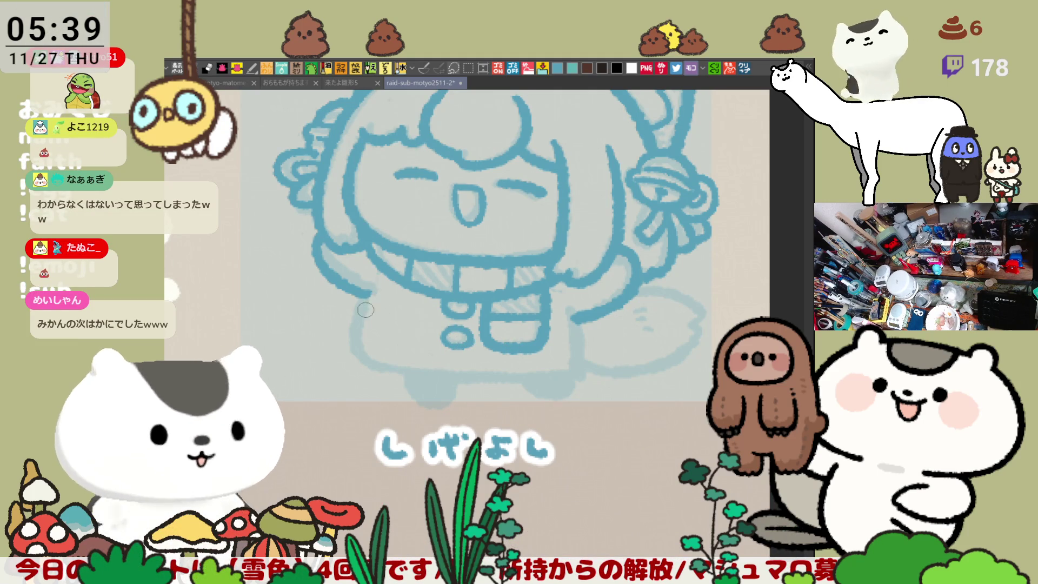
Step: Ink the chibi skirt's left edge and extend the line along its bottom, redoing strokes as needed
{"action": "left_click_drag", "start_coordinate": [357, 302], "coordinate": [380, 372]}
{"action": "key", "text": "ctrl+z"}
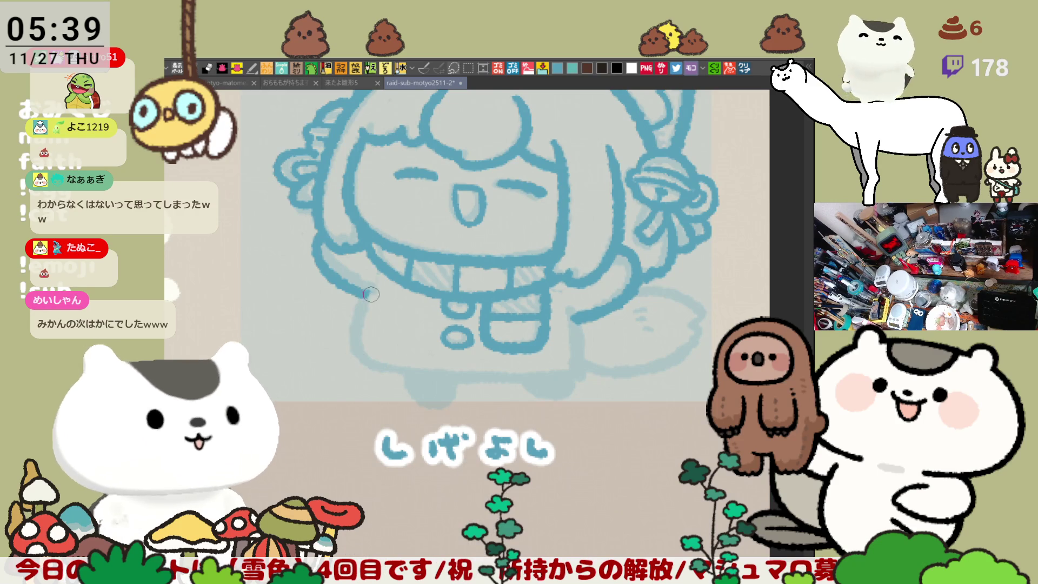
{"action": "left_click_drag", "start_coordinate": [373, 295], "coordinate": [378, 365]}
{"action": "key", "text": "ctrl+z"}
{"action": "mouse_move", "coordinate": [376, 284]}
{"action": "left_mouse_down"}
{"action": "mouse_move", "coordinate": [357, 330]}
{"action": "mouse_move", "coordinate": [397, 373]}
{"action": "left_mouse_up"}
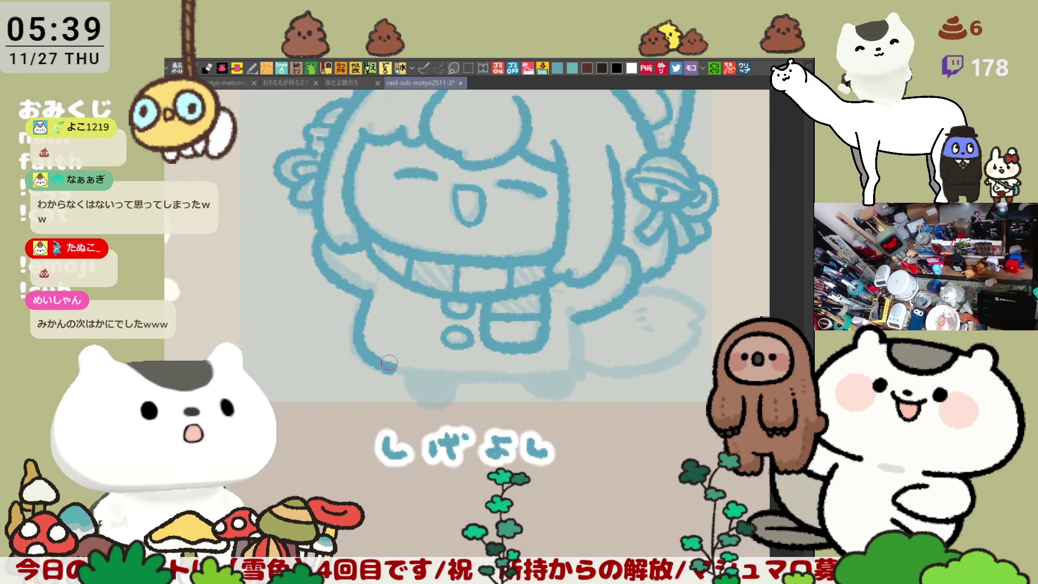
{"action": "key", "text": "ctrl+z"}
{"action": "mouse_move", "coordinate": [373, 284]}
{"action": "left_mouse_down"}
{"action": "mouse_move", "coordinate": [357, 322]}
{"action": "mouse_move", "coordinate": [397, 371]}
{"action": "mouse_move", "coordinate": [514, 373]}
{"action": "left_mouse_up"}
{"action": "key", "text": "ctrl+z"}
{"action": "mouse_move", "coordinate": [403, 372]}
{"action": "left_mouse_down"}
{"action": "mouse_move", "coordinate": [510, 381]}
{"action": "mouse_move", "coordinate": [461, 344]}
{"action": "mouse_move", "coordinate": [499, 310]}
{"action": "left_mouse_up"}
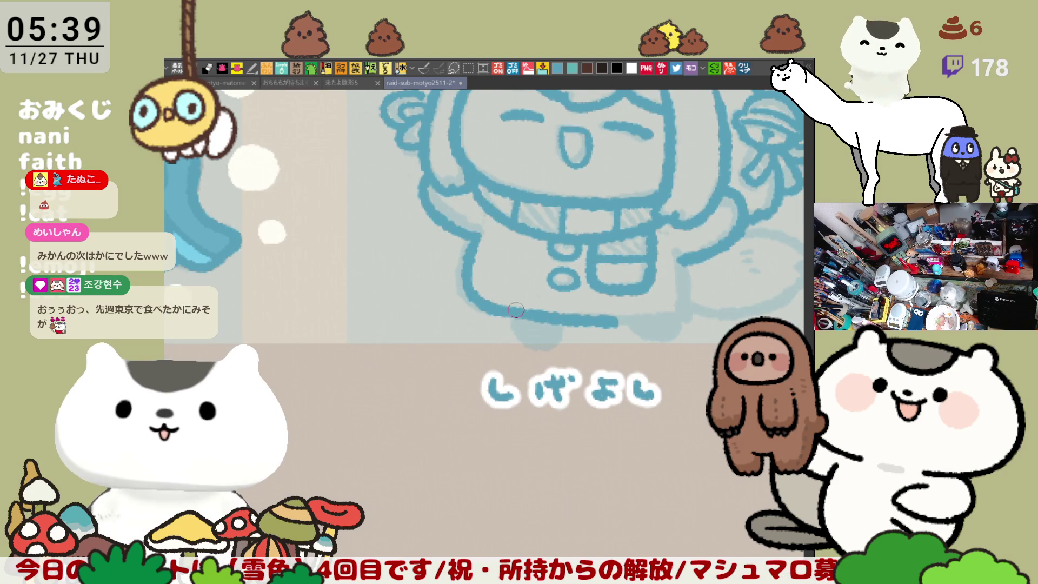
Step: With the canvas flipped horizontally, ink the skirt's lower-left edge into the bottom and outline a foot
{"action": "key", "text": "h"}
{"action": "left_click_drag", "start_coordinate": [310, 274], "coordinate": [455, 336]}
{"action": "mouse_move", "coordinate": [400, 289]}
{"action": "left_mouse_down"}
{"action": "mouse_move", "coordinate": [397, 354]}
{"action": "mouse_move", "coordinate": [449, 360]}
{"action": "left_mouse_up"}
{"action": "key", "text": "ctrl+z"}
{"action": "mouse_move", "coordinate": [400, 286]}
{"action": "left_mouse_down"}
{"action": "mouse_move", "coordinate": [454, 359]}
{"action": "mouse_move", "coordinate": [471, 358]}
{"action": "left_mouse_up"}
{"action": "key", "text": "ctrl+z"}
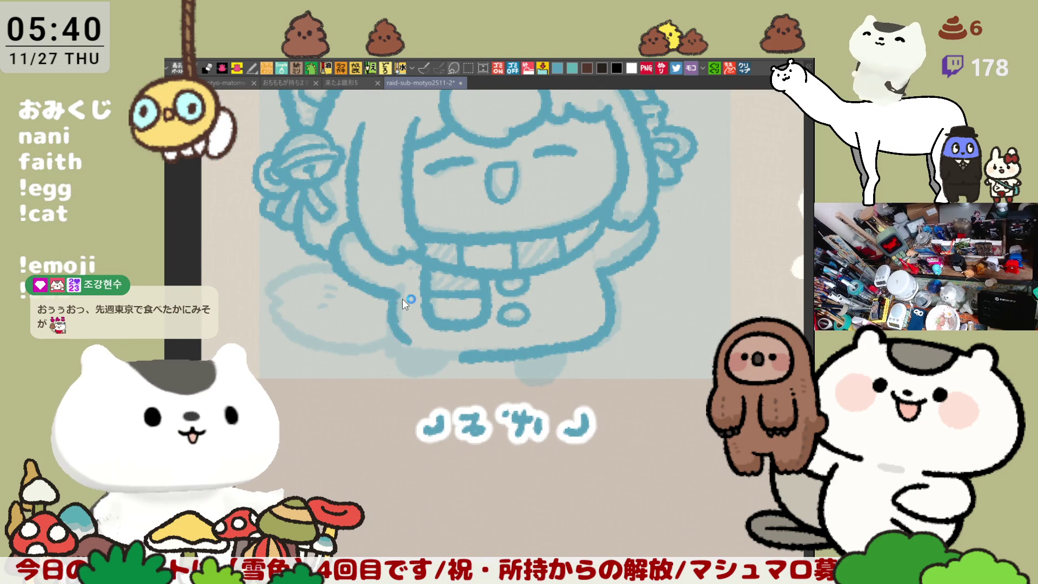
{"action": "mouse_move", "coordinate": [401, 289]}
{"action": "left_mouse_down"}
{"action": "mouse_move", "coordinate": [452, 358]}
{"action": "mouse_move", "coordinate": [464, 358]}
{"action": "left_mouse_up"}
{"action": "key", "text": "ctrl+z"}
{"action": "mouse_move", "coordinate": [400, 289]}
{"action": "left_mouse_down"}
{"action": "mouse_move", "coordinate": [410, 354]}
{"action": "mouse_move", "coordinate": [475, 357]}
{"action": "left_mouse_up"}
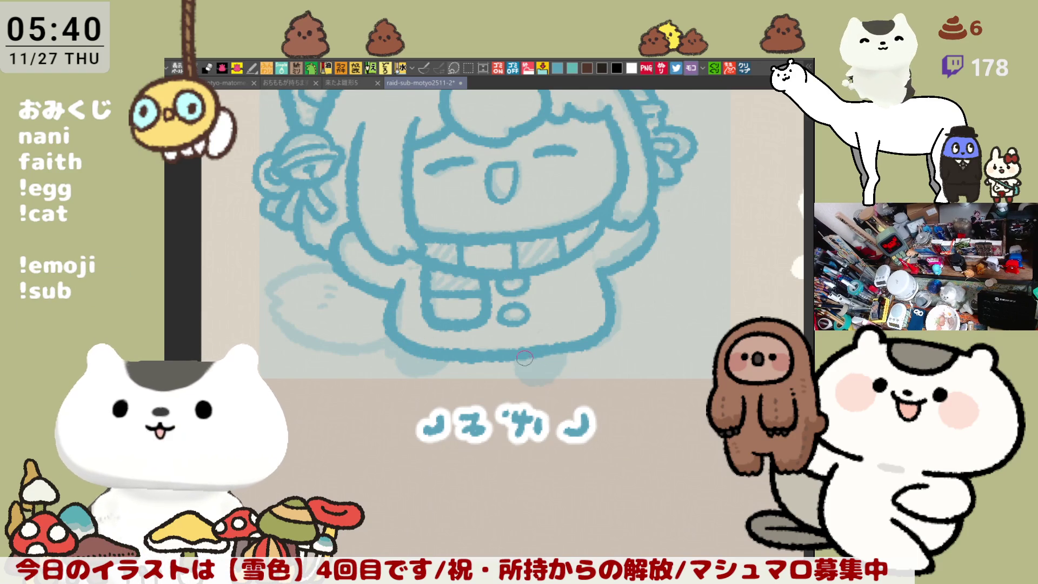
{"action": "left_click_drag", "start_coordinate": [516, 359], "coordinate": [566, 348]}
Step: Ink the right foot under the skirt and the lower leg outline on a rotated view
{"action": "key", "text": "ctrl+z"}
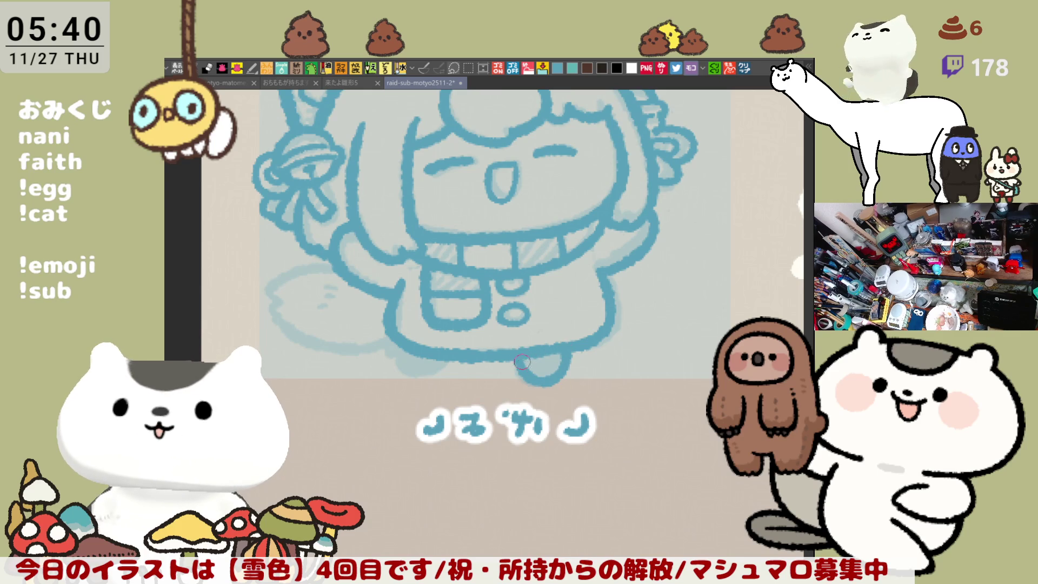
{"action": "key", "text": "h"}
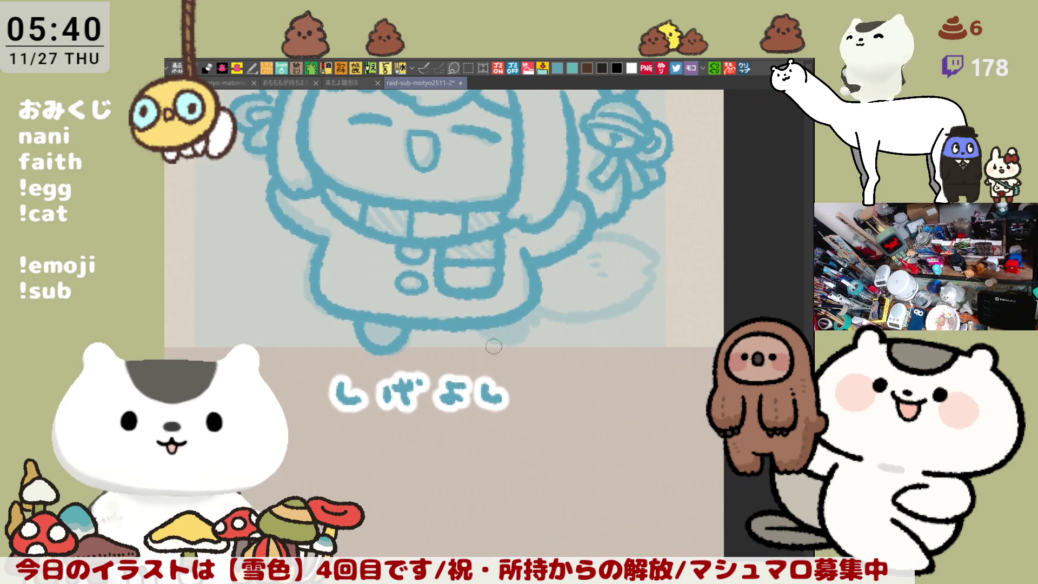
{"action": "mouse_move", "coordinate": [482, 327]}
{"action": "left_mouse_down"}
{"action": "mouse_move", "coordinate": [495, 346]}
{"action": "mouse_move", "coordinate": [529, 307]}
{"action": "left_mouse_up"}
{"action": "key", "text": "ctrl+z"}
{"action": "key", "text": "ctrl+z"}
{"action": "left_click_drag", "start_coordinate": [476, 327], "coordinate": [524, 306]}
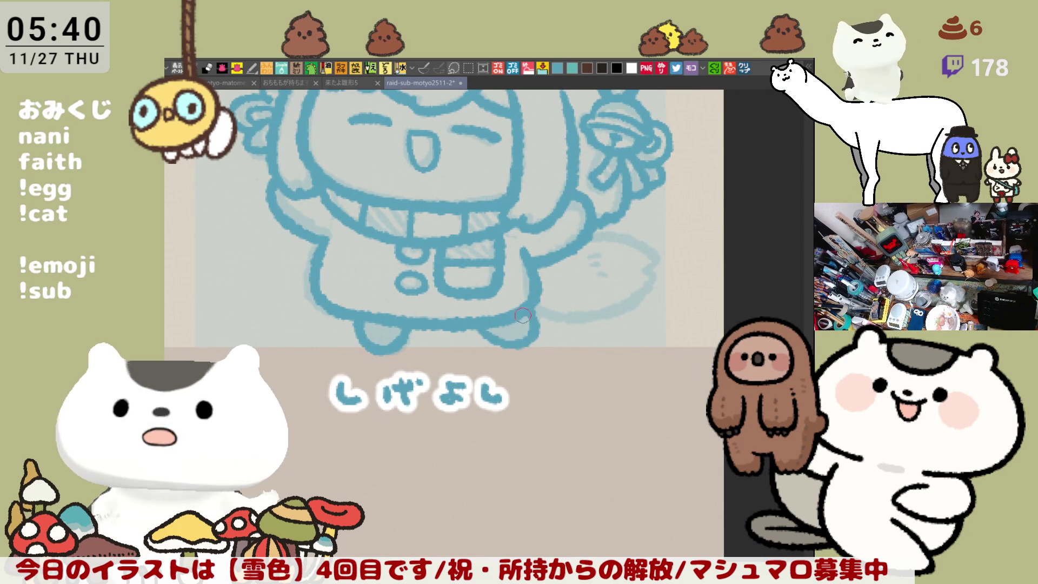
{"action": "key", "text": "ctrl+z"}
{"action": "left_click_drag", "start_coordinate": [467, 325], "coordinate": [523, 309]}
{"action": "left_click_drag", "start_coordinate": [558, 349], "coordinate": [457, 407]}
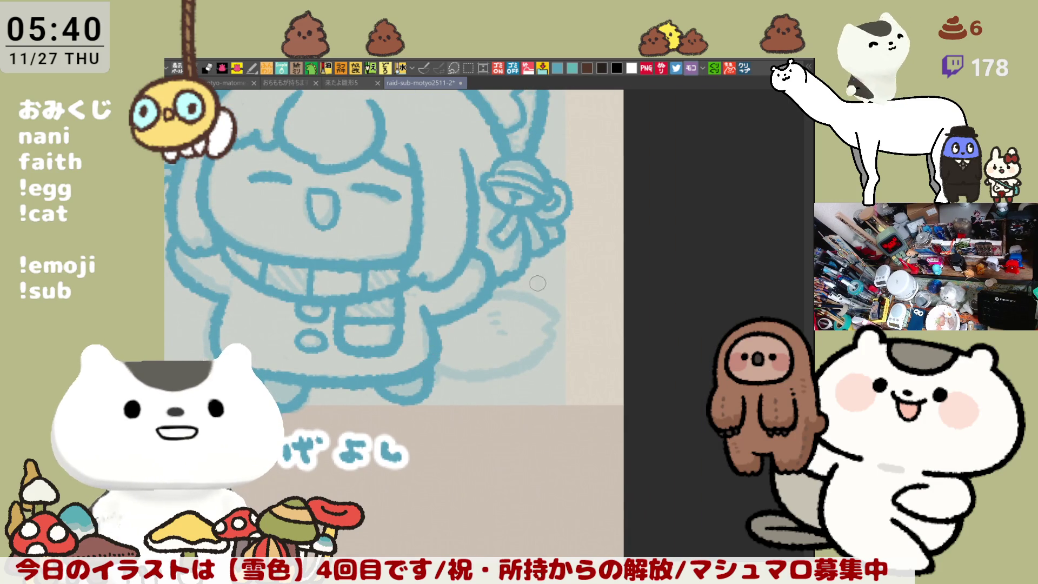
{"action": "key", "text": "asciicircum"}
{"action": "key", "text": "asciicircum"}
{"action": "key", "text": "asciicircum"}
{"action": "left_click_drag", "start_coordinate": [437, 346], "coordinate": [528, 424]}
{"action": "key", "text": "ctrl+z"}
{"action": "mouse_move", "coordinate": [434, 349]}
{"action": "left_mouse_down"}
{"action": "mouse_move", "coordinate": [520, 429]}
{"action": "mouse_move", "coordinate": [529, 417]}
{"action": "left_mouse_up"}
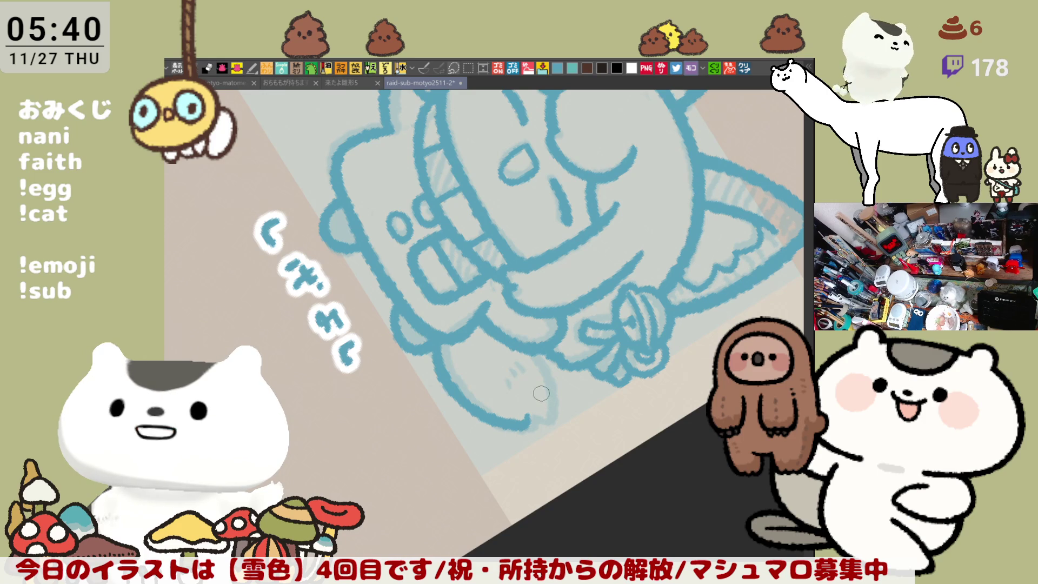
Step: With the view upright again, ink a darker outline along the tail's upper-right edge
{"action": "key", "text": "minus"}
{"action": "key", "text": "minus"}
{"action": "key", "text": "minus"}
{"action": "left_click_drag", "start_coordinate": [703, 303], "coordinate": [611, 294]}
{"action": "mouse_move", "coordinate": [520, 305]}
{"action": "left_mouse_down"}
{"action": "mouse_move", "coordinate": [551, 322]}
{"action": "mouse_move", "coordinate": [560, 342]}
{"action": "left_mouse_up"}
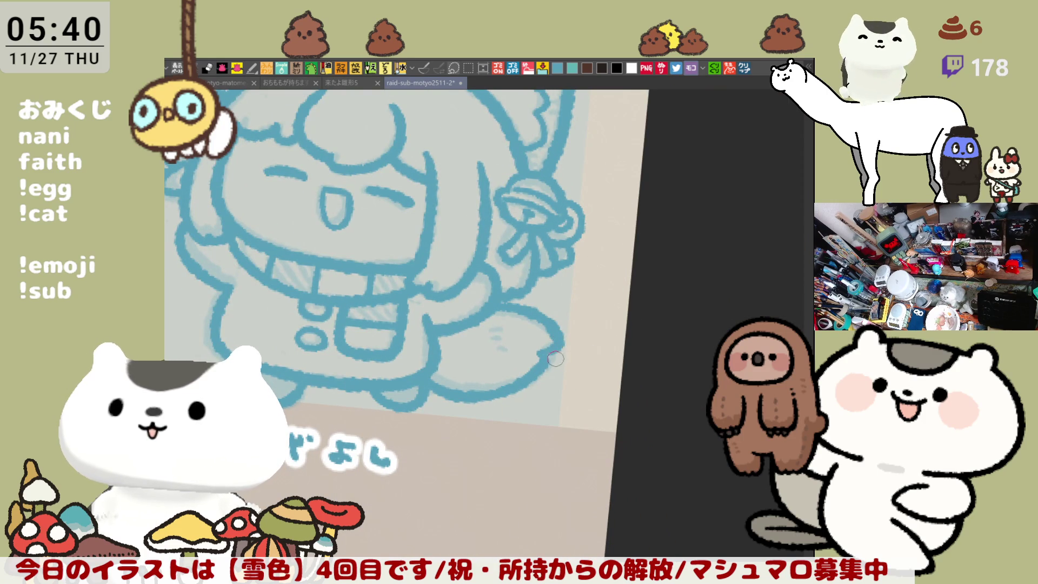
{"action": "left_click_drag", "start_coordinate": [522, 302], "coordinate": [551, 326]}
{"action": "key", "text": "ctrl+z"}
{"action": "key", "text": "ctrl+z"}
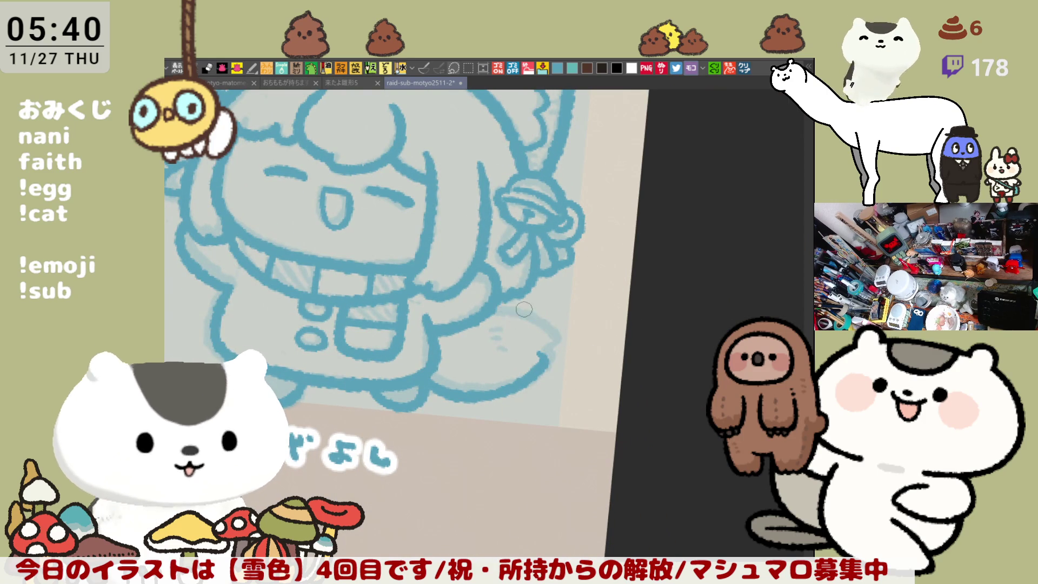
{"action": "key", "text": "ctrl+y"}
{"action": "key", "text": "ctrl+z"}
{"action": "mouse_move", "coordinate": [481, 319]}
{"action": "left_mouse_down"}
{"action": "mouse_move", "coordinate": [563, 344]}
{"action": "mouse_move", "coordinate": [546, 357]}
{"action": "left_mouse_up"}
{"action": "key", "text": "ctrl+z"}
{"action": "mouse_move", "coordinate": [481, 319]}
{"action": "left_mouse_down"}
{"action": "mouse_move", "coordinate": [563, 340]}
{"action": "mouse_move", "coordinate": [546, 359]}
{"action": "left_mouse_up"}
{"action": "key", "text": "ctrl+z"}
{"action": "left_click_drag", "start_coordinate": [533, 315], "coordinate": [546, 357]}
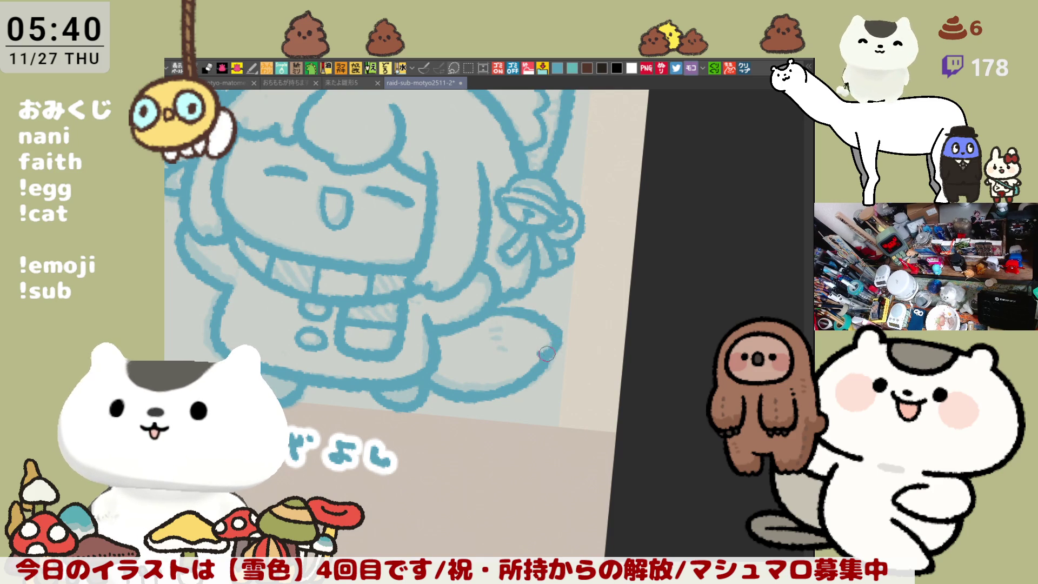
{"action": "key", "text": "ctrl+z"}
{"action": "left_click_drag", "start_coordinate": [531, 309], "coordinate": [556, 333]}
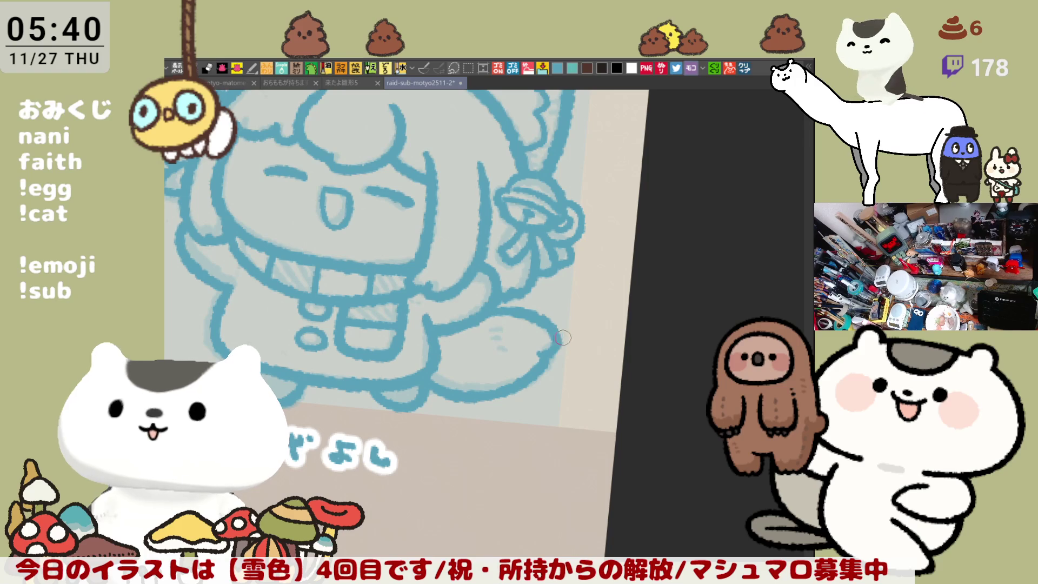
Step: Add short fur dashes on the tail tip, then zoom out toward the long-cat row
{"action": "left_click_drag", "start_coordinate": [561, 339], "coordinate": [629, 217]}
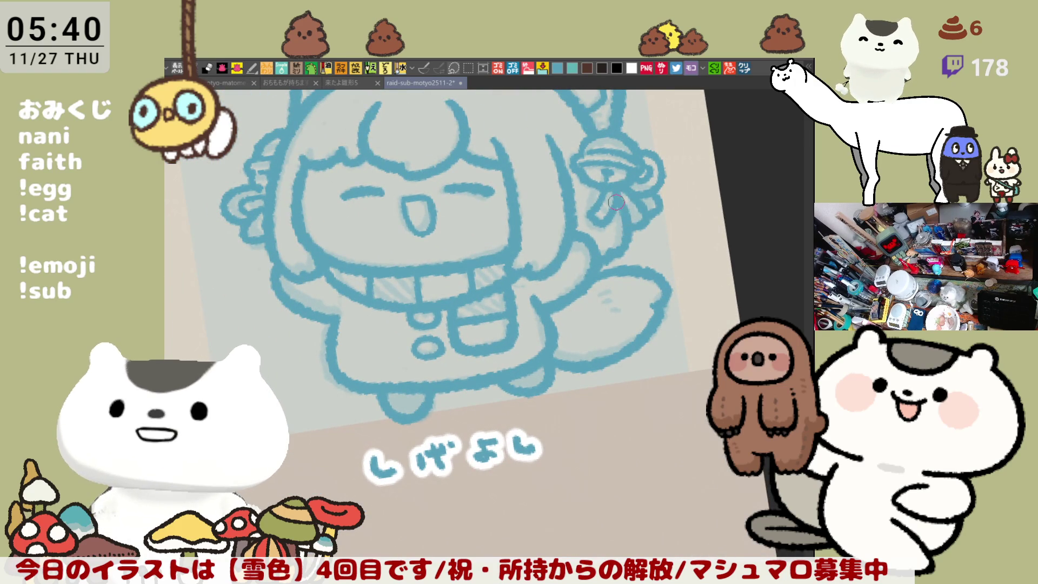
{"action": "mouse_move", "coordinate": [627, 216]}
{"action": "left_mouse_down"}
{"action": "mouse_move", "coordinate": [566, 296]}
{"action": "mouse_move", "coordinate": [615, 268]}
{"action": "left_mouse_up"}
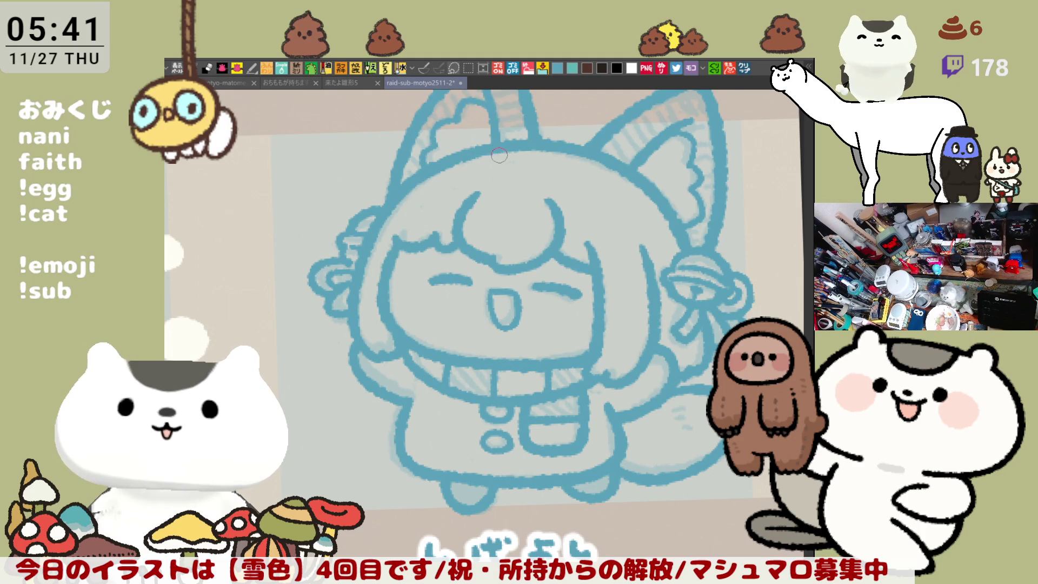
{"action": "mouse_move", "coordinate": [478, 264]}
{"action": "left_mouse_down"}
{"action": "mouse_move", "coordinate": [525, 285]}
{"action": "mouse_move", "coordinate": [460, 268]}
{"action": "left_mouse_up"}
{"action": "left_click_drag", "start_coordinate": [668, 439], "coordinate": [675, 453]}
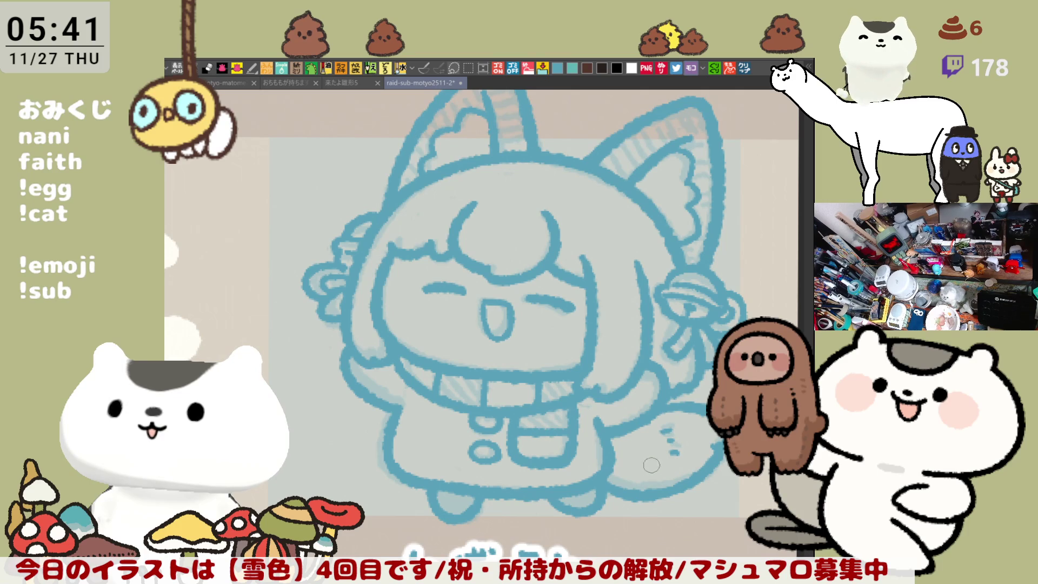
{"action": "scroll", "coordinate": [654, 468], "scroll_direction": "down", "scroll_amount": 6}
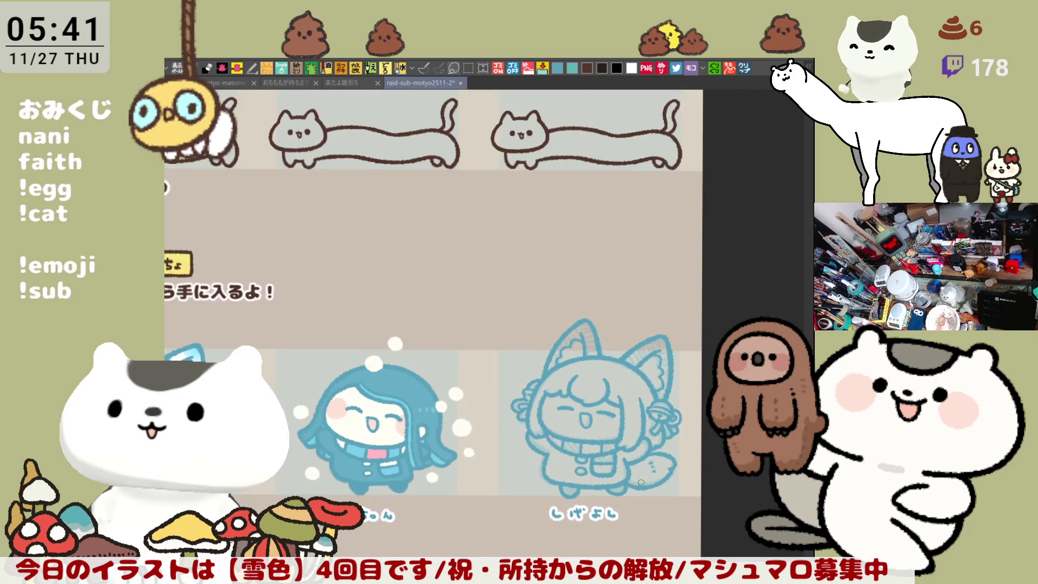
{"action": "scroll", "coordinate": [641, 482], "scroll_direction": "down", "scroll_amount": 2}
{"action": "left_click_drag", "start_coordinate": [624, 476], "coordinate": [698, 434]}
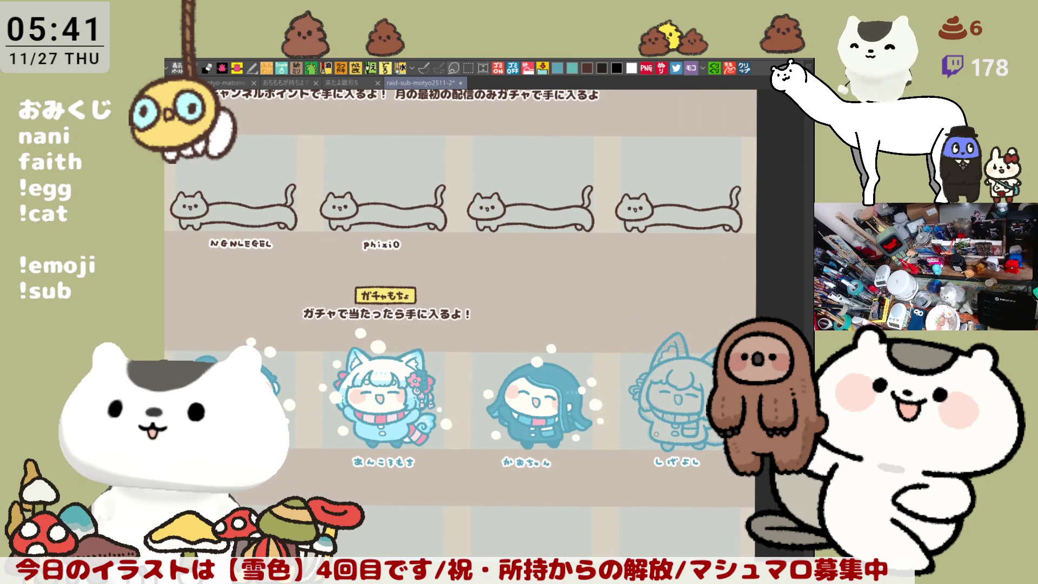
{"action": "scroll", "coordinate": [564, 425], "scroll_direction": "up", "scroll_amount": 1}
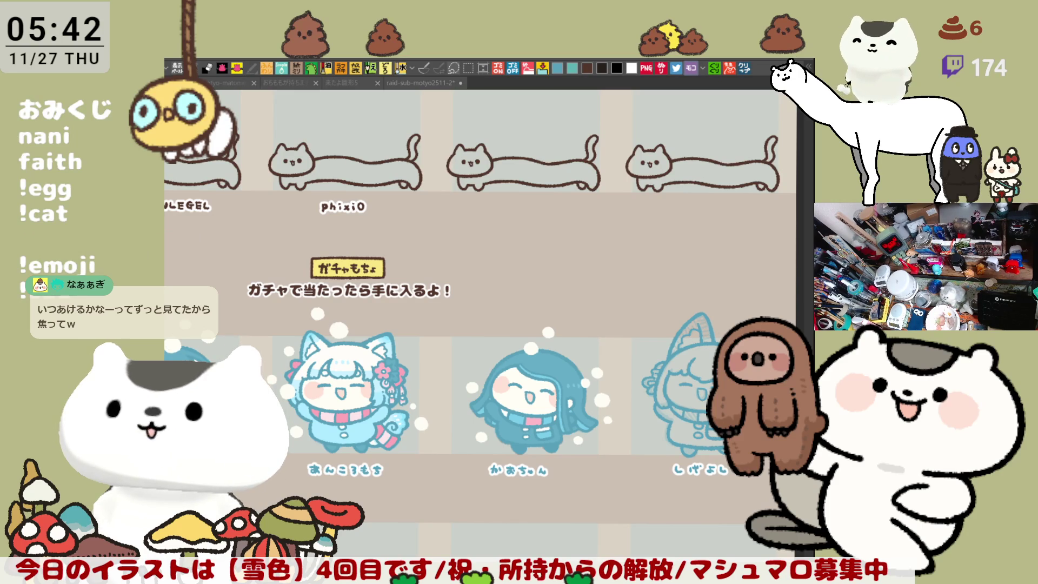
{"action": "scroll", "coordinate": [407, 285], "scroll_direction": "down", "scroll_amount": 3}
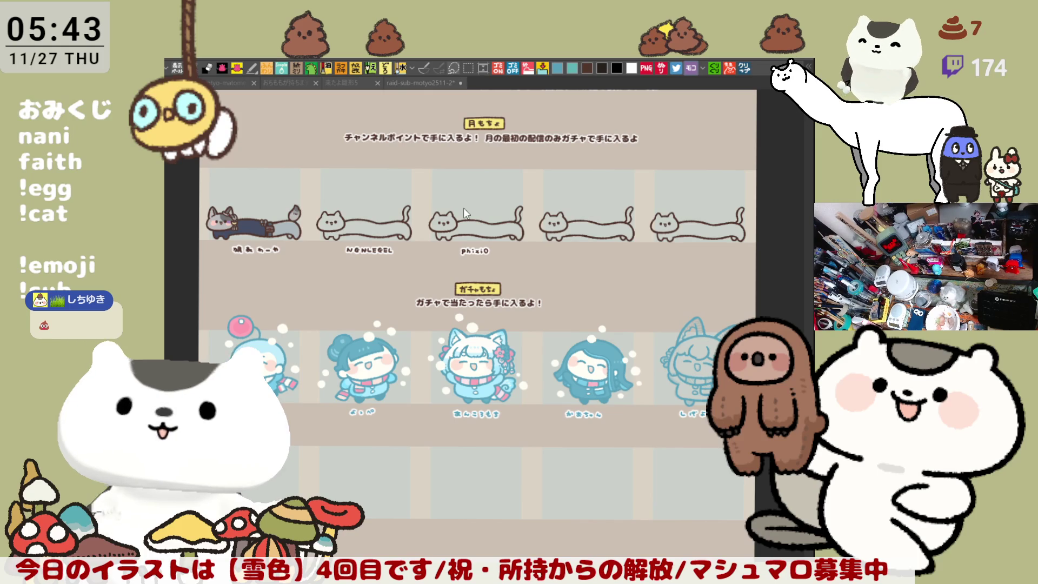
{"action": "scroll", "coordinate": [464, 212], "scroll_direction": "up", "scroll_amount": 2}
Step: Hand-letter a supporter's name beneath one long cat in the top row
{"action": "scroll", "coordinate": [358, 402], "scroll_direction": "up", "scroll_amount": 5}
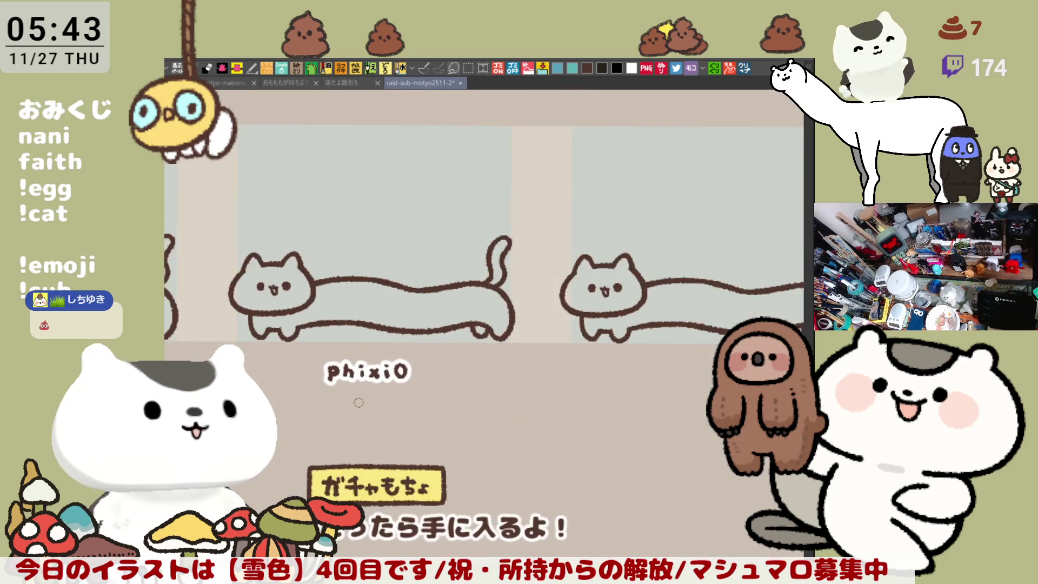
{"action": "scroll", "coordinate": [358, 402], "scroll_direction": "up", "scroll_amount": 2}
{"action": "scroll", "coordinate": [487, 365], "scroll_direction": "up", "scroll_amount": 2}
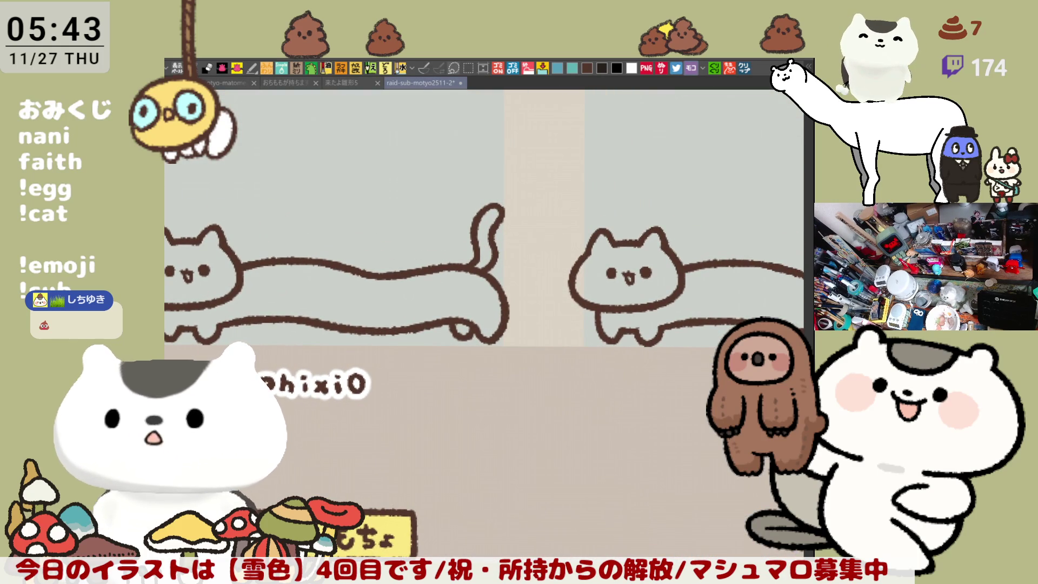
{"action": "mouse_move", "coordinate": [637, 359]}
{"action": "left_mouse_down"}
{"action": "mouse_move", "coordinate": [570, 301]}
{"action": "mouse_move", "coordinate": [530, 139]}
{"action": "left_mouse_up"}
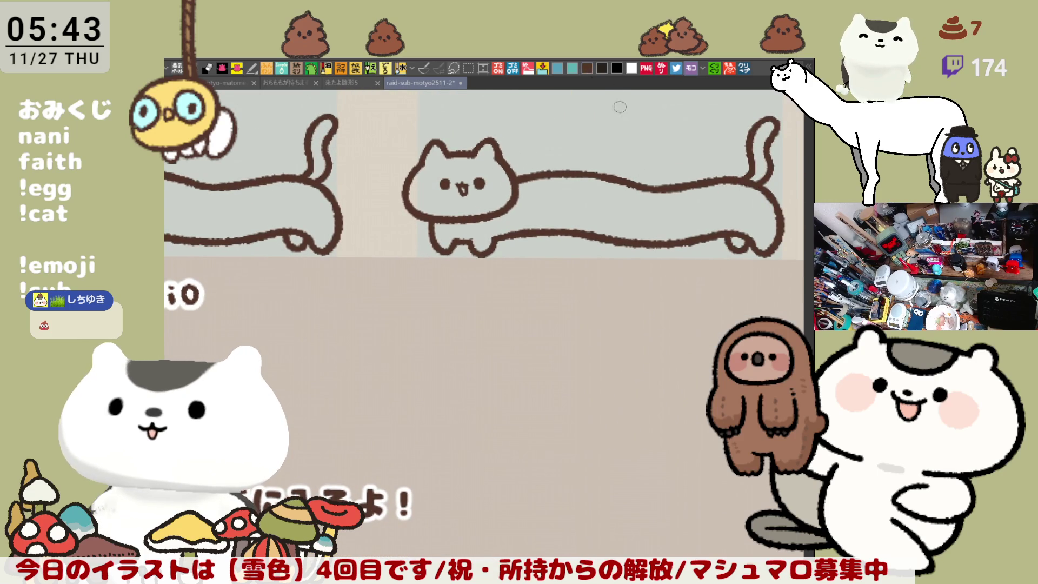
{"action": "left_click_drag", "start_coordinate": [587, 419], "coordinate": [544, 349]}
{"action": "mouse_move", "coordinate": [505, 215]}
{"action": "left_mouse_down"}
{"action": "mouse_move", "coordinate": [503, 224]}
{"action": "mouse_move", "coordinate": [538, 225]}
{"action": "mouse_move", "coordinate": [543, 236]}
{"action": "mouse_move", "coordinate": [577, 220]}
{"action": "left_mouse_up"}
{"action": "left_click_drag", "start_coordinate": [564, 233], "coordinate": [594, 236]}
{"action": "key", "text": "ctrl+z"}
{"action": "key", "text": "ctrl+y"}
{"action": "key", "text": "ctrl+z"}
{"action": "key", "text": "ctrl+y"}
{"action": "left_click_drag", "start_coordinate": [598, 226], "coordinate": [606, 245]}
{"action": "left_click_drag", "start_coordinate": [795, 284], "coordinate": [524, 292]}
Step: Letter the next supporter's name under the following cat, replacing the trailing dash with a final character
{"action": "mouse_move", "coordinate": [681, 242]}
{"action": "left_mouse_down"}
{"action": "mouse_move", "coordinate": [524, 227]}
{"action": "mouse_move", "coordinate": [557, 219]}
{"action": "left_mouse_up"}
{"action": "mouse_move", "coordinate": [544, 220]}
{"action": "left_mouse_down"}
{"action": "mouse_move", "coordinate": [550, 233]}
{"action": "mouse_move", "coordinate": [581, 217]}
{"action": "mouse_move", "coordinate": [574, 232]}
{"action": "mouse_move", "coordinate": [603, 218]}
{"action": "mouse_move", "coordinate": [593, 236]}
{"action": "mouse_move", "coordinate": [640, 216]}
{"action": "left_mouse_up"}
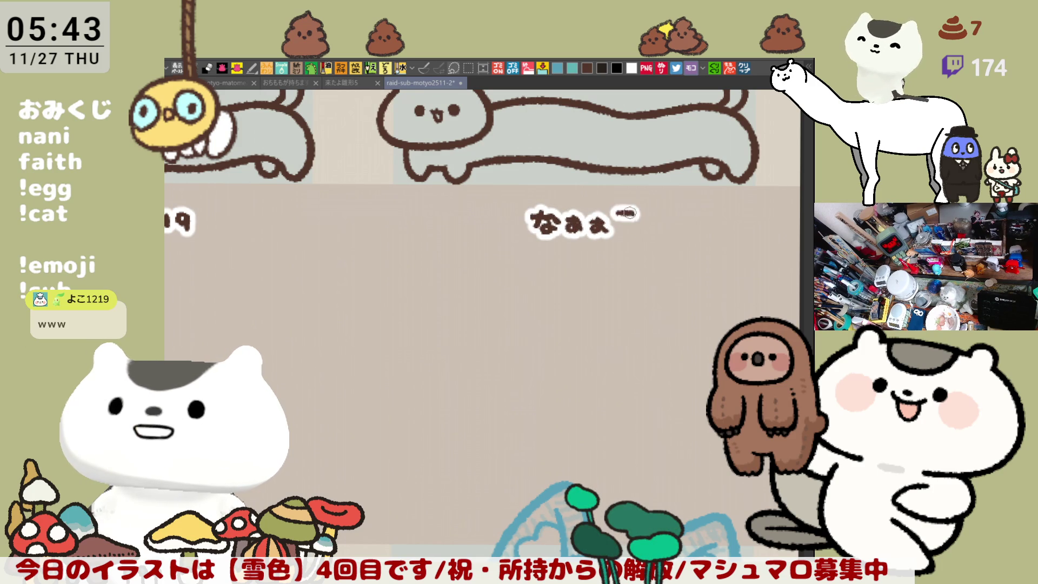
{"action": "key", "text": "ctrl+z"}
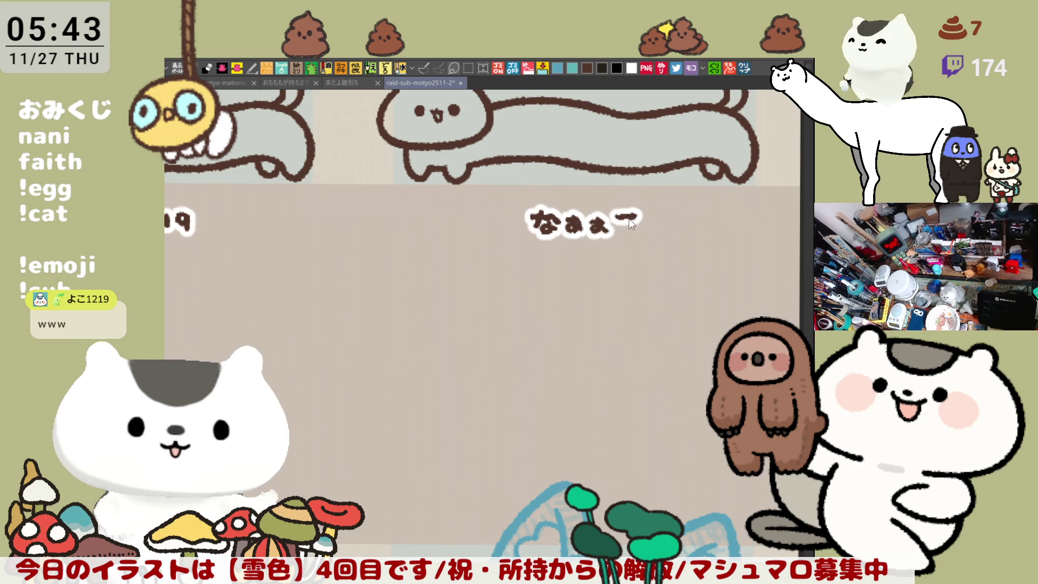
{"action": "mouse_move", "coordinate": [617, 220]}
{"action": "left_mouse_down"}
{"action": "mouse_move", "coordinate": [640, 218]}
{"action": "mouse_move", "coordinate": [630, 215]}
{"action": "mouse_move", "coordinate": [639, 220]}
{"action": "mouse_move", "coordinate": [630, 237]}
{"action": "mouse_move", "coordinate": [642, 241]}
{"action": "mouse_move", "coordinate": [634, 227]}
{"action": "left_mouse_up"}
{"action": "key", "text": "ctrl+z"}
{"action": "key", "text": "ctrl+z"}
{"action": "key", "text": "ctrl+z"}
{"action": "key", "text": "ctrl+z"}
{"action": "key", "text": "ctrl+z"}
{"action": "key", "text": "ctrl+z"}
{"action": "mouse_move", "coordinate": [622, 231]}
{"action": "left_mouse_down"}
{"action": "mouse_move", "coordinate": [636, 234]}
{"action": "mouse_move", "coordinate": [646, 216]}
{"action": "left_mouse_up"}
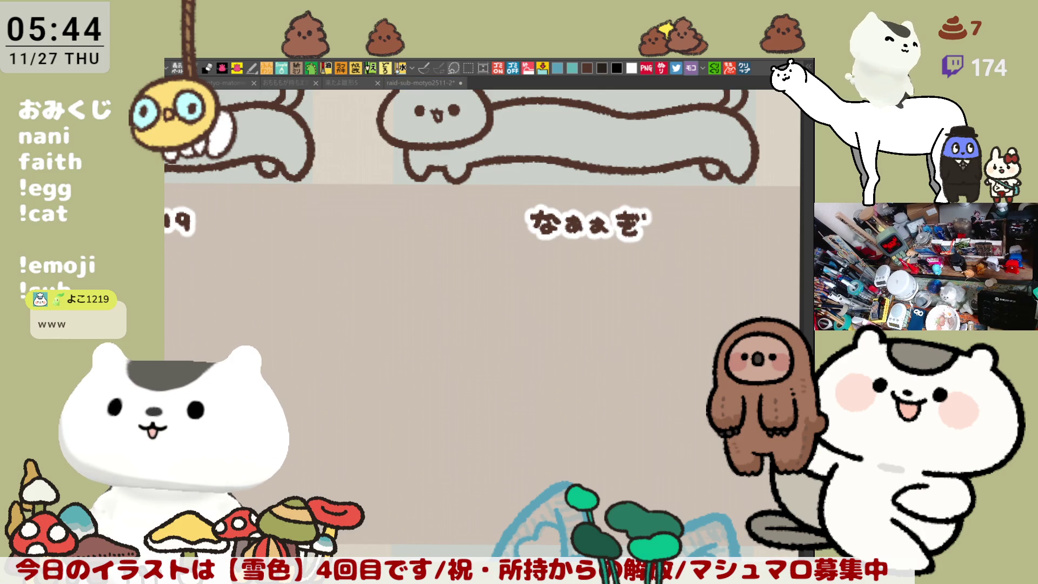
Step: Finish the third supporter name by adding the handakuten to its third character
{"action": "scroll", "coordinate": [489, 443], "scroll_direction": "down", "scroll_amount": 3}
{"action": "scroll", "coordinate": [490, 444], "scroll_direction": "down", "scroll_amount": 2}
{"action": "mouse_move", "coordinate": [503, 472]}
{"action": "left_mouse_down"}
{"action": "mouse_move", "coordinate": [665, 270]}
{"action": "mouse_move", "coordinate": [768, 193]}
{"action": "left_mouse_up"}
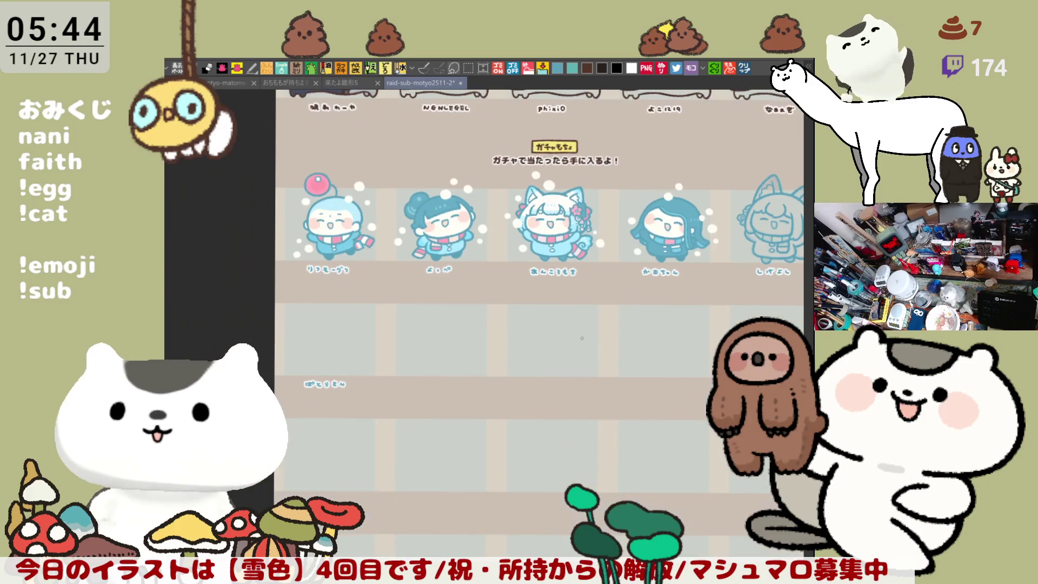
{"action": "scroll", "coordinate": [450, 427], "scroll_direction": "up", "scroll_amount": 5}
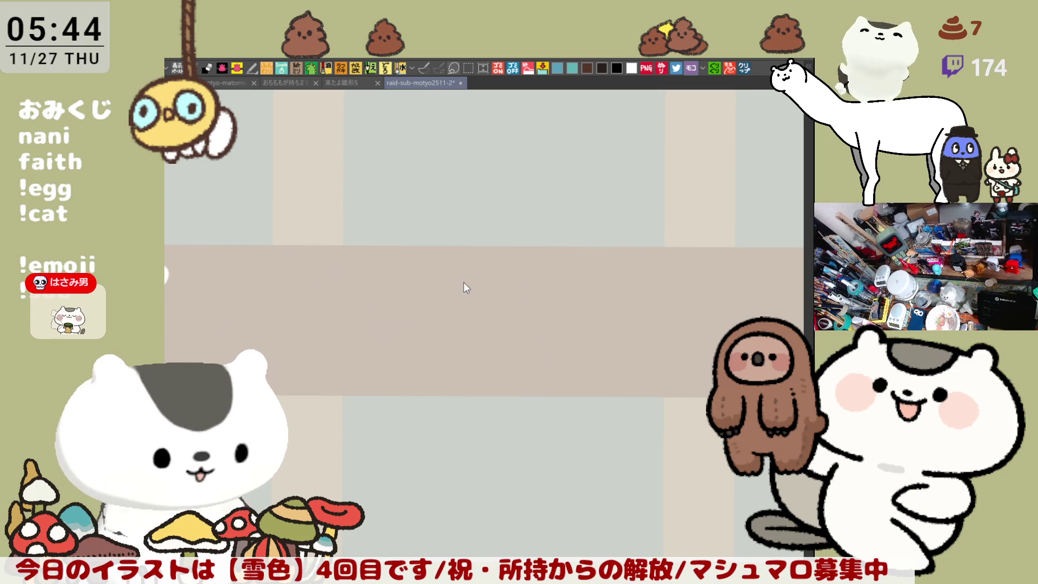
{"action": "left_click_drag", "start_coordinate": [474, 276], "coordinate": [477, 292]}
{"action": "mouse_move", "coordinate": [500, 275]}
{"action": "left_mouse_down"}
{"action": "mouse_move", "coordinate": [516, 274]}
{"action": "mouse_move", "coordinate": [514, 292]}
{"action": "mouse_move", "coordinate": [519, 278]}
{"action": "mouse_move", "coordinate": [562, 277]}
{"action": "left_mouse_up"}
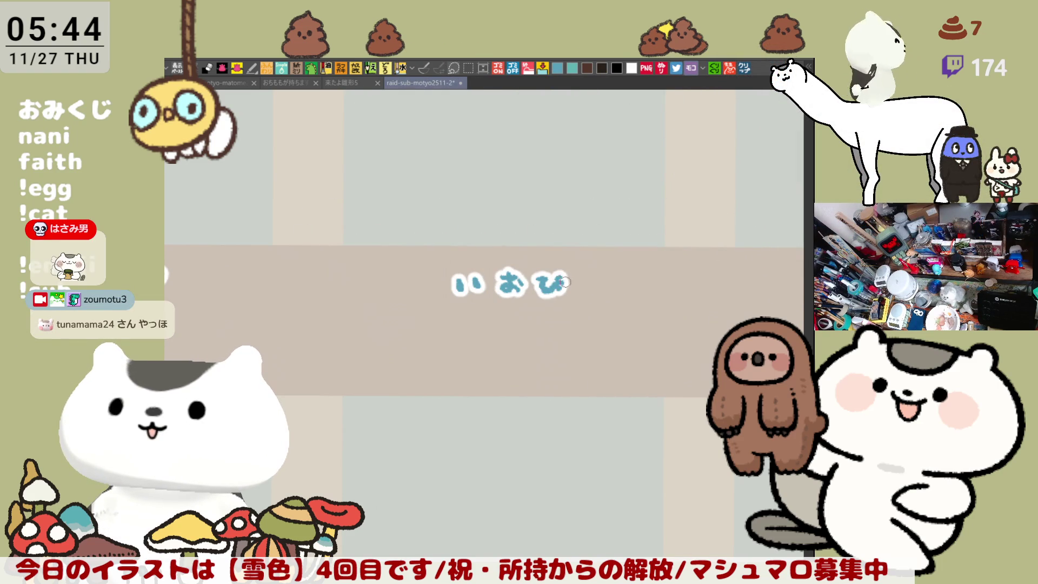
{"action": "left_click_drag", "start_coordinate": [666, 309], "coordinate": [588, 290]}
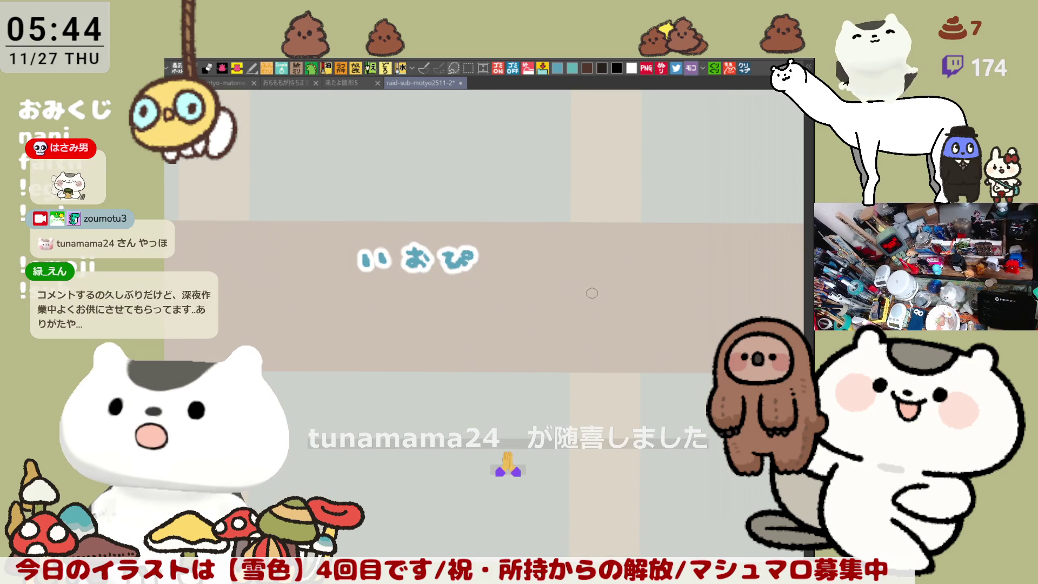
Step: Hand-letter the next supporter name in the following empty name slot, fixing misdrawn characters
{"action": "mouse_move", "coordinate": [665, 283]}
{"action": "left_mouse_down"}
{"action": "mouse_move", "coordinate": [669, 297]}
{"action": "mouse_move", "coordinate": [563, 297]}
{"action": "mouse_move", "coordinate": [580, 297]}
{"action": "left_mouse_up"}
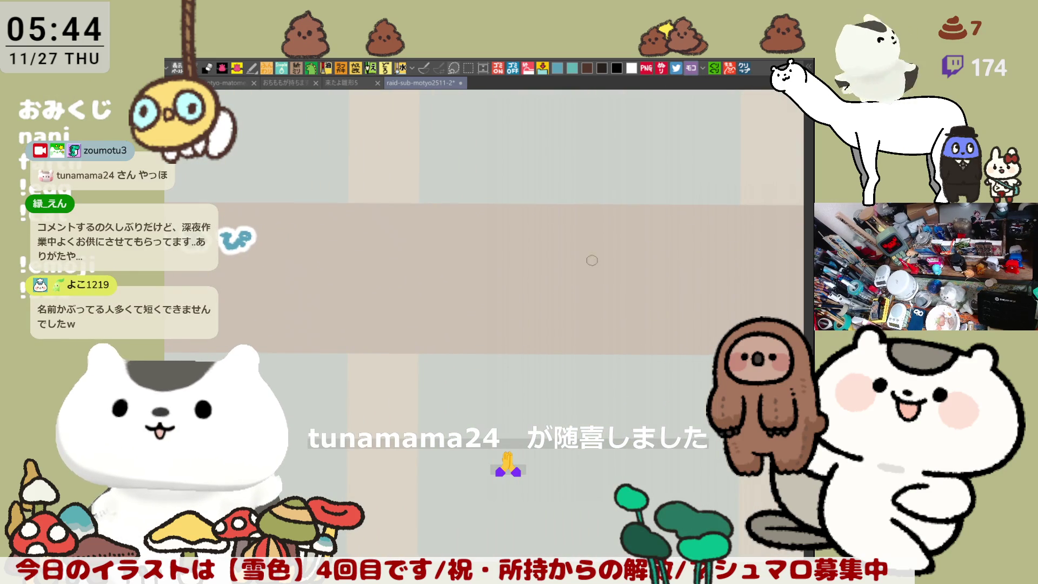
{"action": "left_click_drag", "start_coordinate": [571, 256], "coordinate": [538, 288]}
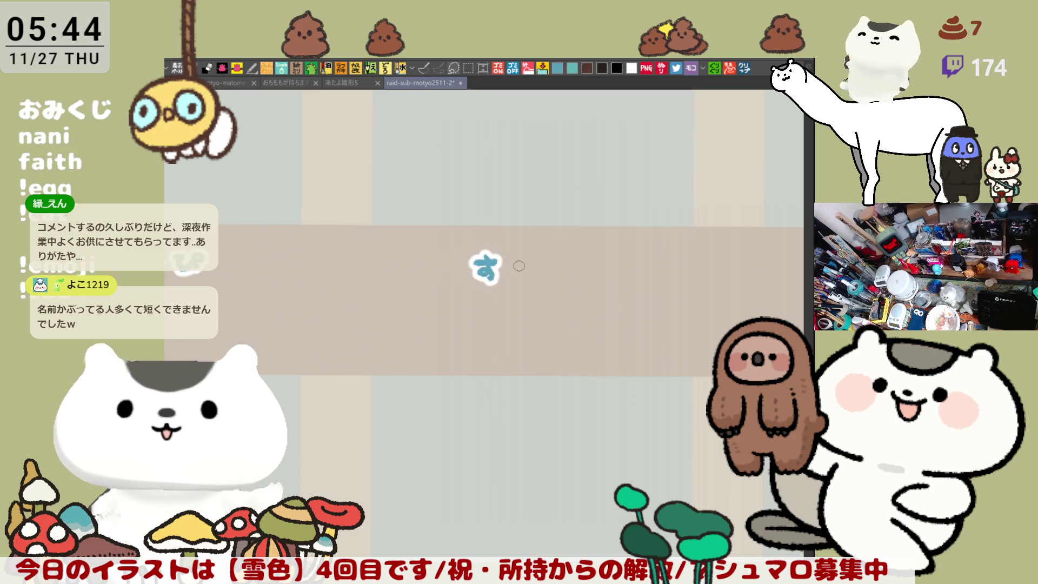
{"action": "mouse_move", "coordinate": [513, 263]}
{"action": "left_mouse_down"}
{"action": "mouse_move", "coordinate": [526, 273]}
{"action": "mouse_move", "coordinate": [543, 261]}
{"action": "mouse_move", "coordinate": [580, 276]}
{"action": "mouse_move", "coordinate": [616, 268]}
{"action": "mouse_move", "coordinate": [605, 276]}
{"action": "mouse_move", "coordinate": [612, 258]}
{"action": "mouse_move", "coordinate": [614, 268]}
{"action": "mouse_move", "coordinate": [646, 260]}
{"action": "mouse_move", "coordinate": [630, 281]}
{"action": "mouse_move", "coordinate": [642, 260]}
{"action": "left_mouse_up"}
{"action": "key", "text": "ctrl+z"}
{"action": "left_click_drag", "start_coordinate": [645, 251], "coordinate": [670, 279]}
{"action": "key", "text": "ctrl+z"}
Step: Rectangle-select the new name, shift it up and left into place, and deselect
{"action": "key", "text": "m"}
{"action": "left_click_drag", "start_coordinate": [741, 381], "coordinate": [411, 207]}
{"action": "left_click_drag", "start_coordinate": [629, 327], "coordinate": [600, 323]}
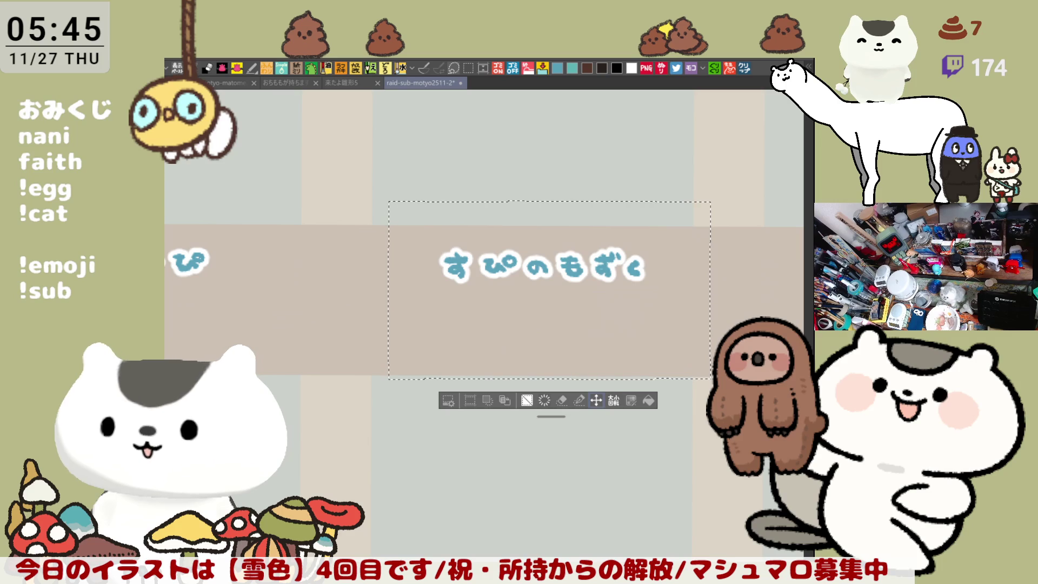
{"action": "key", "text": "ctrl+d"}
{"action": "scroll", "coordinate": [631, 431], "scroll_direction": "down", "scroll_amount": 5}
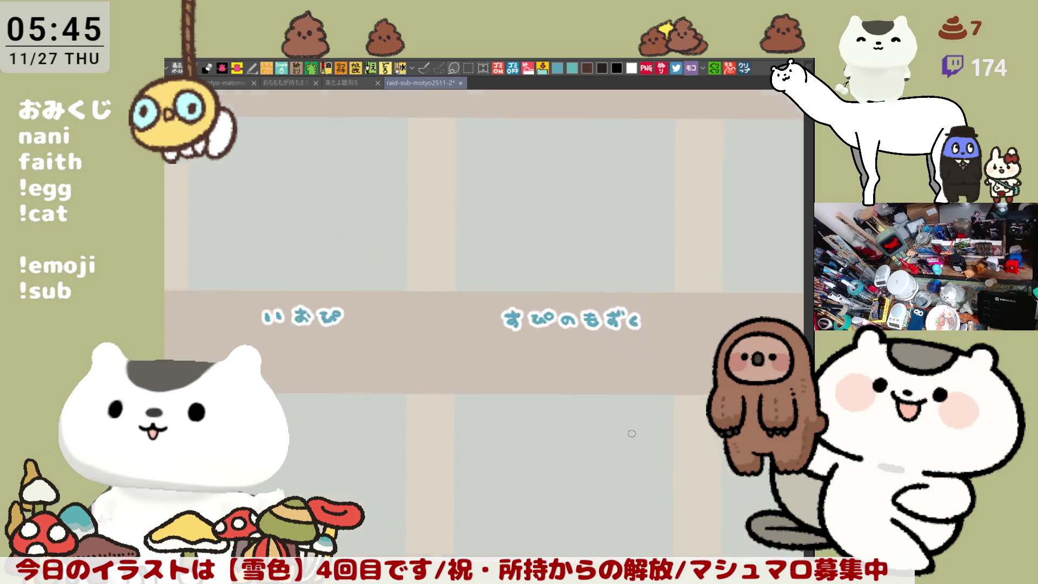
Step: Frame the last fox-eared chibi in the gacha row and lasso-fill its silhouette light blue
{"action": "left_click_drag", "start_coordinate": [606, 341], "coordinate": [496, 372]}
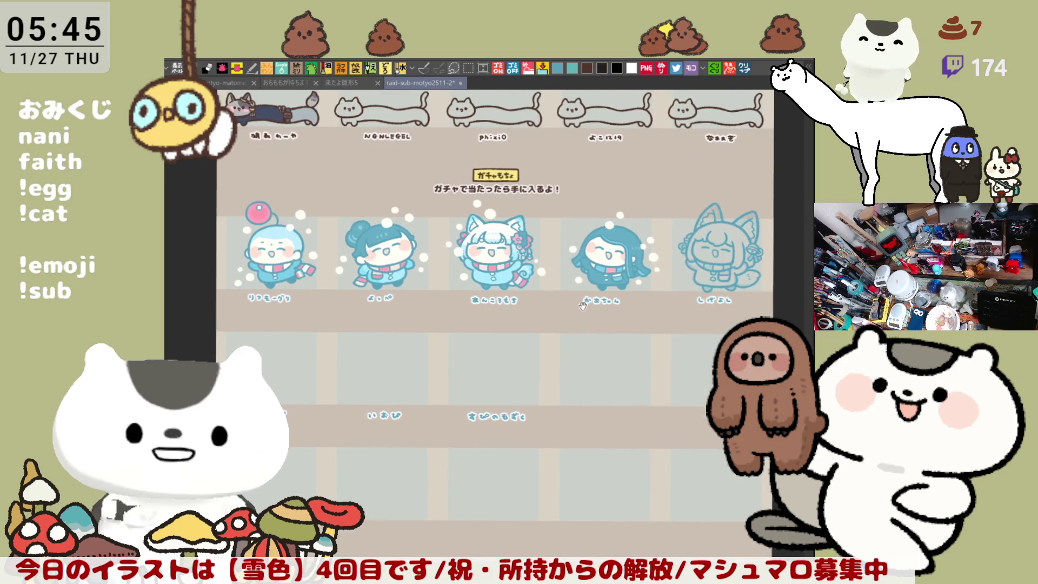
{"action": "left_click_drag", "start_coordinate": [584, 304], "coordinate": [589, 337]}
{"action": "scroll", "coordinate": [601, 330], "scroll_direction": "up", "scroll_amount": 6}
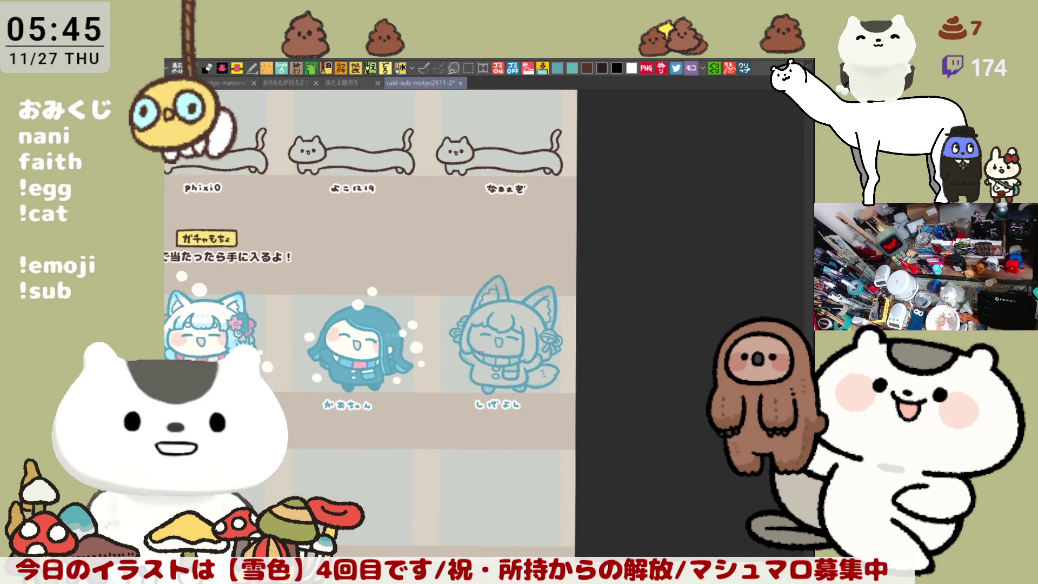
{"action": "scroll", "coordinate": [441, 308], "scroll_direction": "down", "scroll_amount": 5}
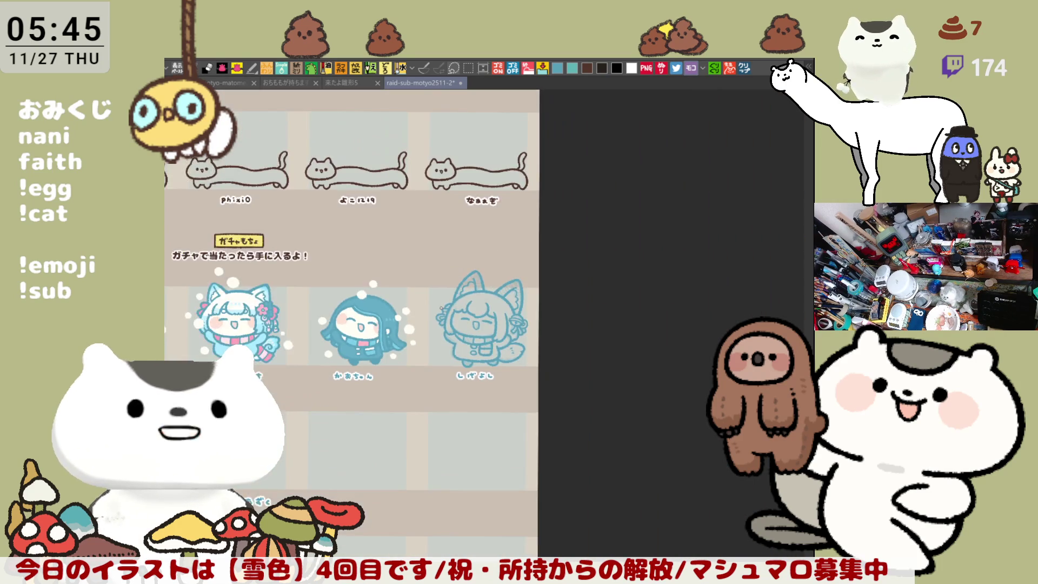
{"action": "left_click_drag", "start_coordinate": [163, 275], "coordinate": [215, 257]}
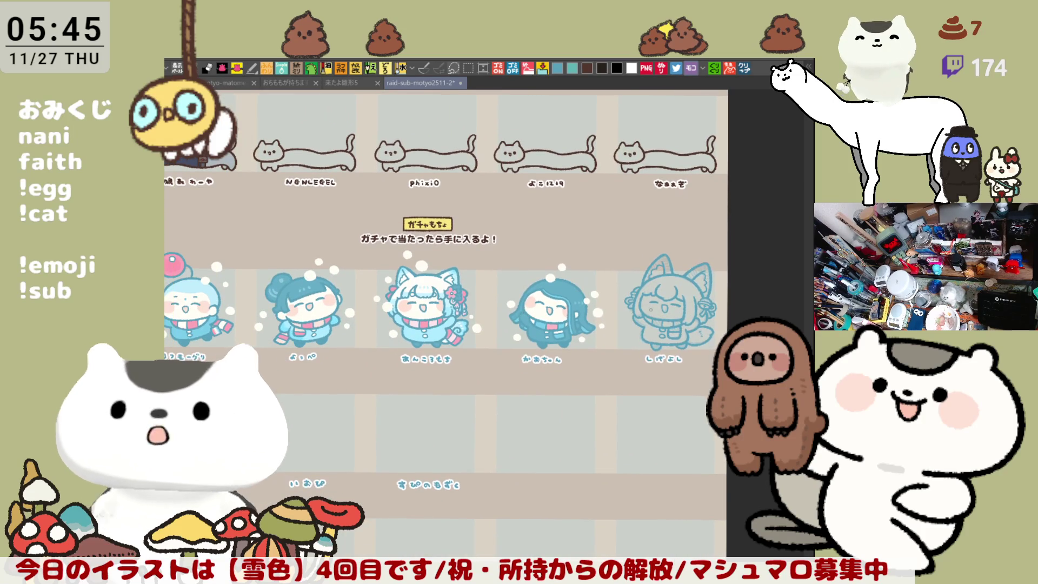
{"action": "scroll", "coordinate": [664, 289], "scroll_direction": "up", "scroll_amount": 4}
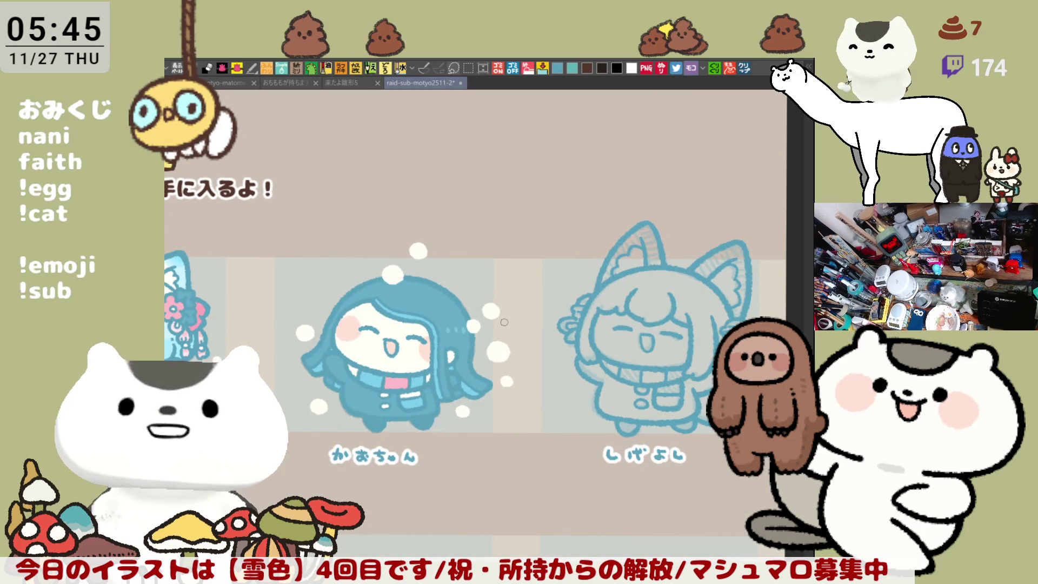
{"action": "scroll", "coordinate": [504, 320], "scroll_direction": "up", "scroll_amount": 4}
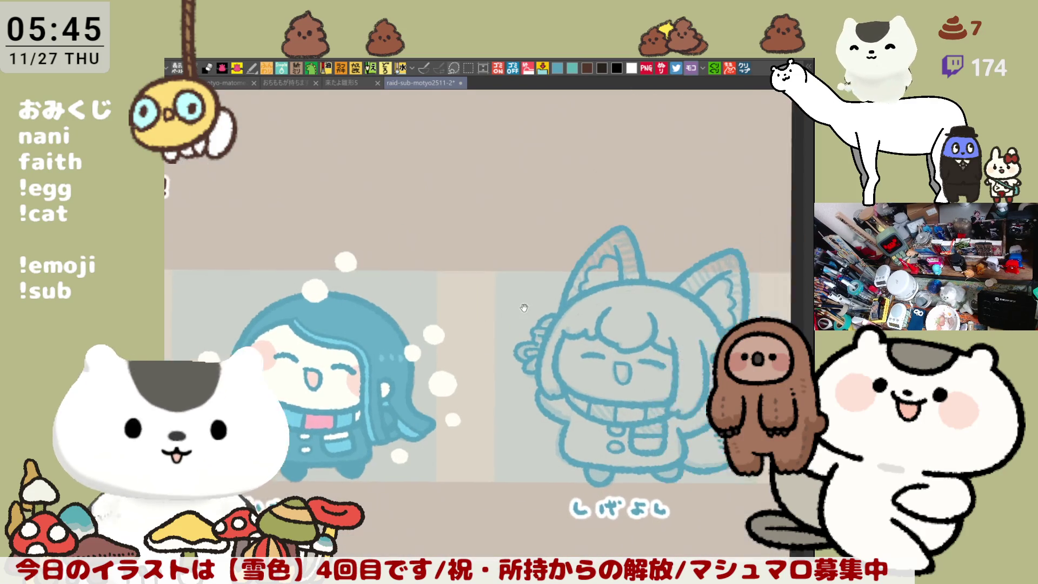
{"action": "scroll", "coordinate": [508, 366], "scroll_direction": "up", "scroll_amount": 3}
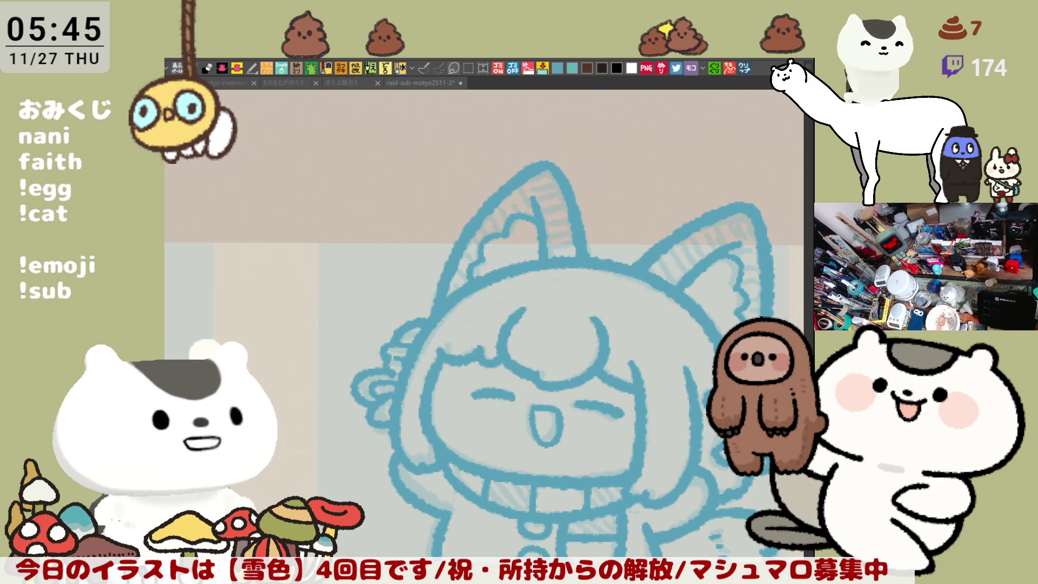
{"action": "left_click", "coordinate": [500, 300]}
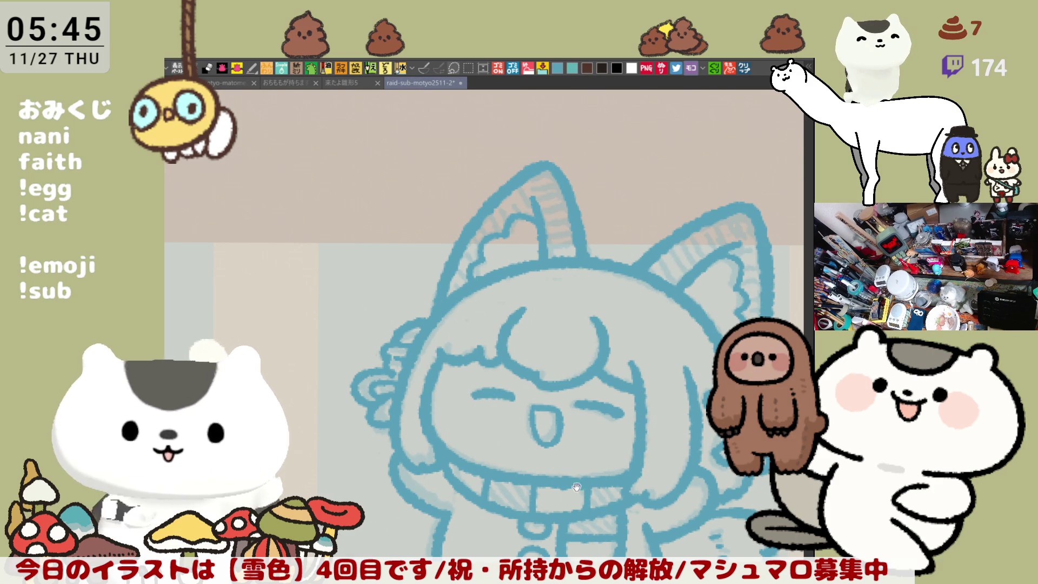
{"action": "left_click_drag", "start_coordinate": [612, 502], "coordinate": [699, 485]}
{"action": "scroll", "coordinate": [239, 326], "scroll_direction": "down", "scroll_amount": 5}
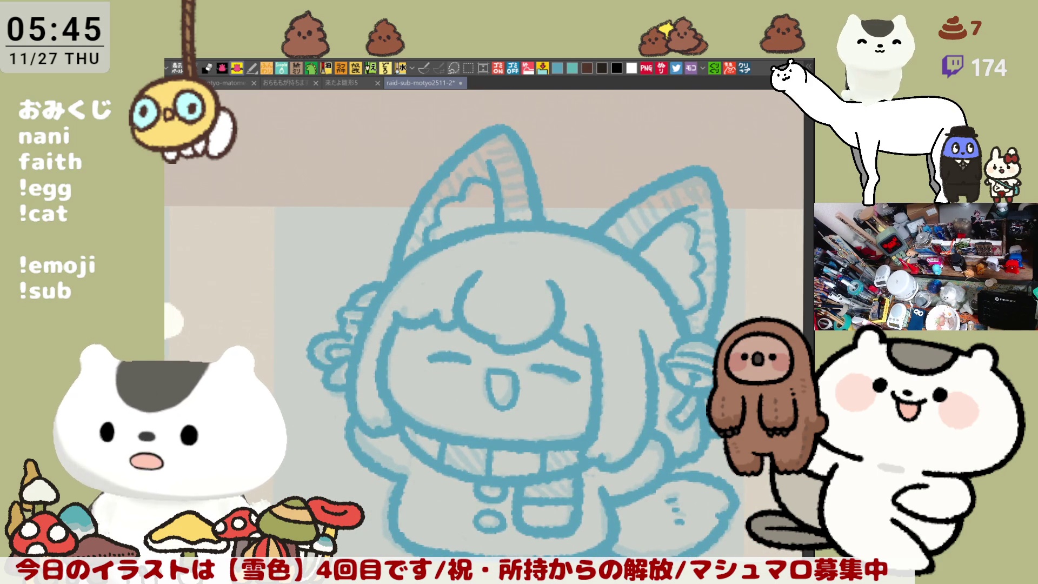
{"action": "left_click_drag", "start_coordinate": [597, 500], "coordinate": [575, 510]}
{"action": "scroll", "coordinate": [473, 324], "scroll_direction": "down", "scroll_amount": 2}
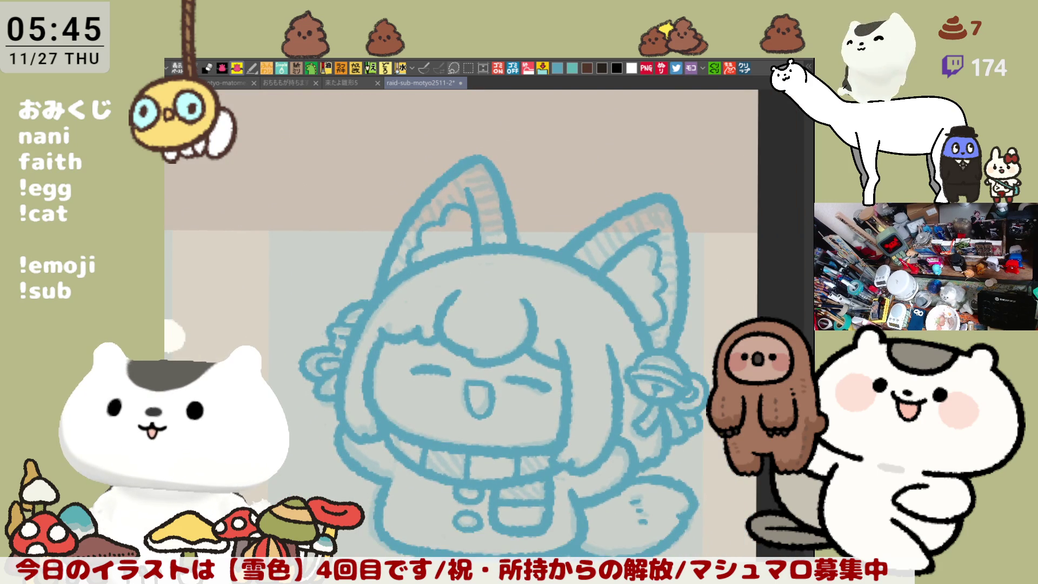
{"action": "mouse_move", "coordinate": [323, 495]}
{"action": "left_mouse_down"}
{"action": "mouse_move", "coordinate": [681, 200]}
{"action": "mouse_move", "coordinate": [562, 460]}
{"action": "left_mouse_up"}
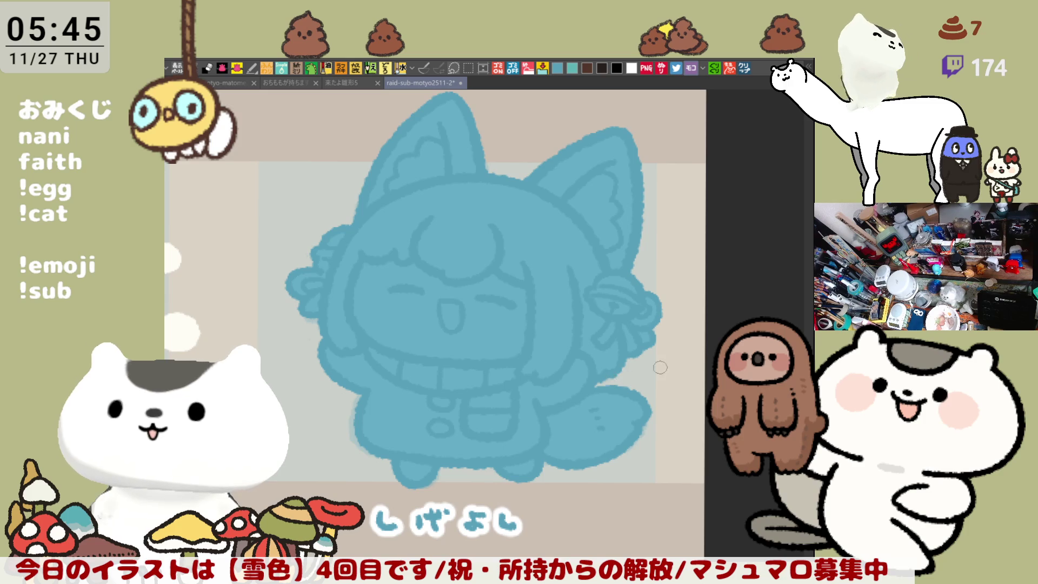
Step: Fill the fox-eared chibi's face cream-white and paint pink blush on both cheeks
{"action": "left_click_drag", "start_coordinate": [507, 441], "coordinate": [610, 460]}
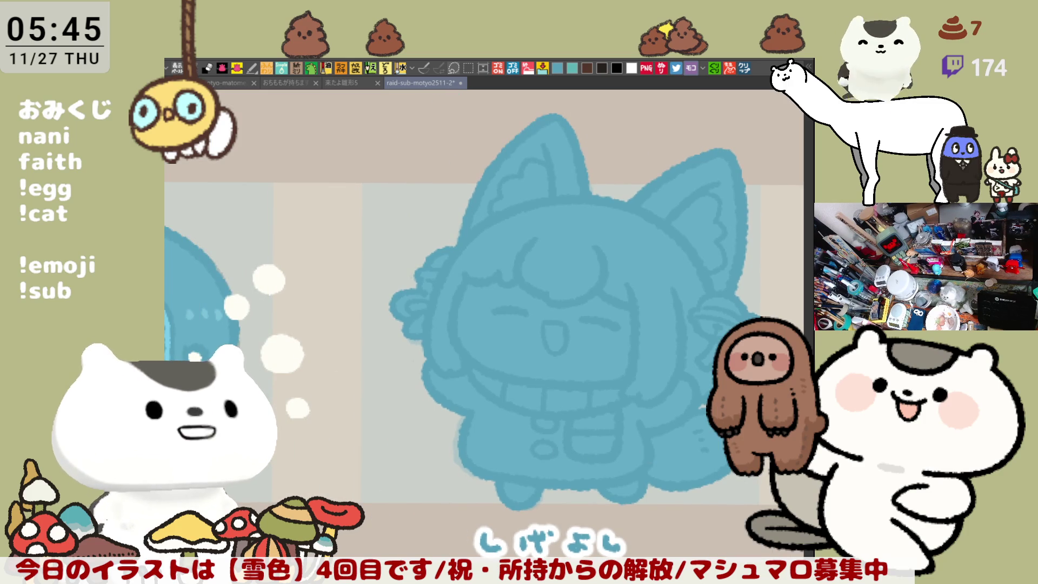
{"action": "left_click", "coordinate": [593, 346]}
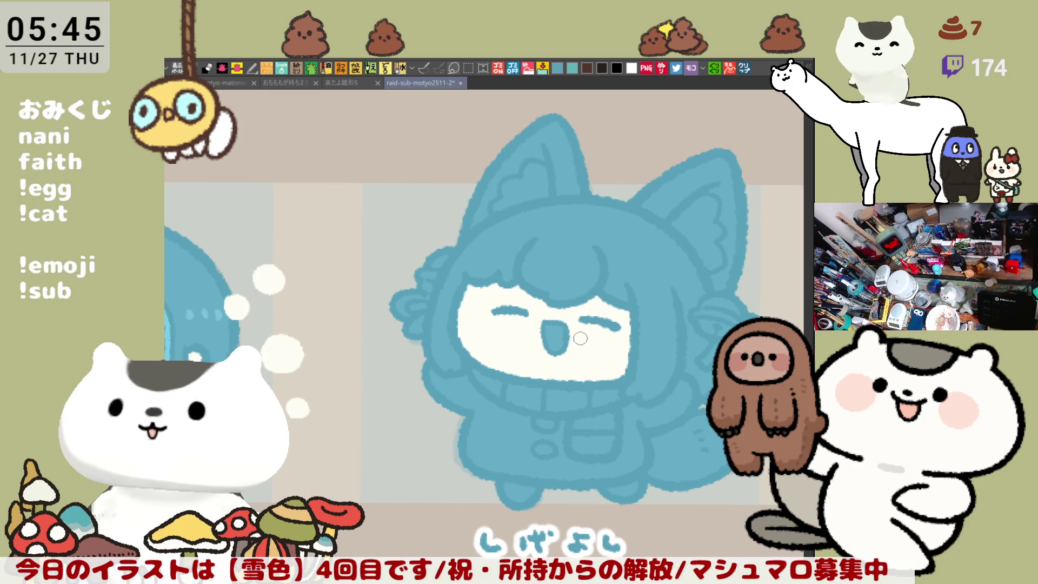
{"action": "left_click_drag", "start_coordinate": [395, 347], "coordinate": [531, 327]}
{"action": "left_click_drag", "start_coordinate": [697, 311], "coordinate": [539, 309]}
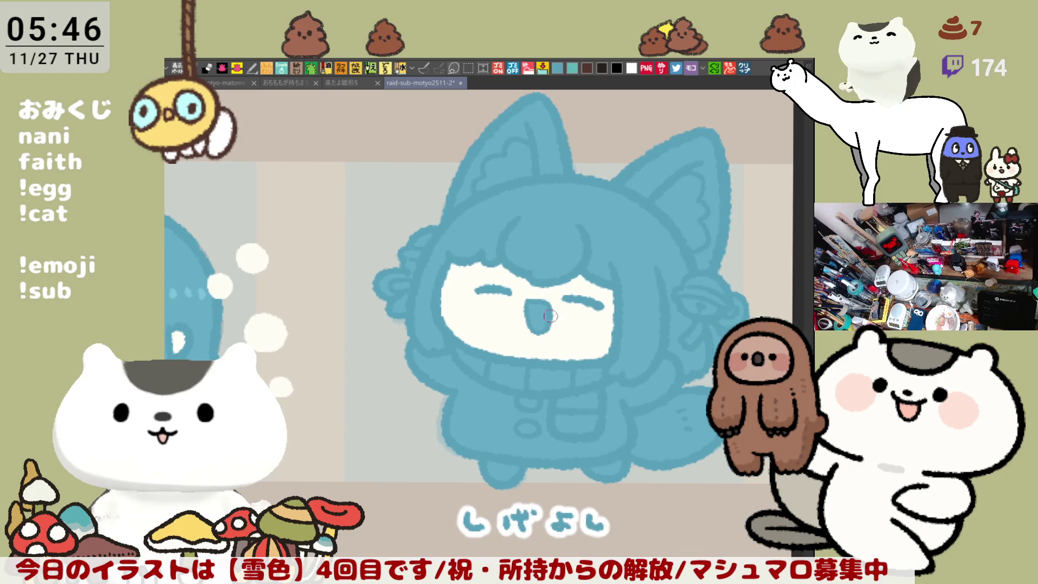
{"action": "mouse_move", "coordinate": [467, 298]}
{"action": "left_mouse_down"}
{"action": "mouse_move", "coordinate": [448, 289]}
{"action": "mouse_move", "coordinate": [465, 311]}
{"action": "mouse_move", "coordinate": [444, 291]}
{"action": "mouse_move", "coordinate": [459, 297]}
{"action": "left_mouse_up"}
{"action": "mouse_move", "coordinate": [608, 303]}
{"action": "left_mouse_down"}
{"action": "mouse_move", "coordinate": [591, 326]}
{"action": "mouse_move", "coordinate": [619, 324]}
{"action": "left_mouse_up"}
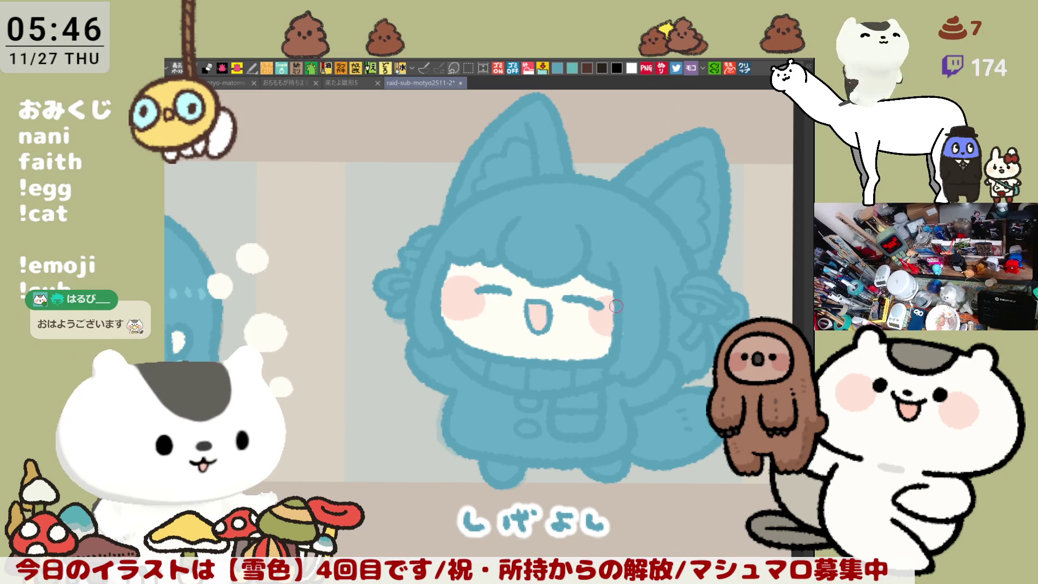
{"action": "scroll", "coordinate": [617, 306], "scroll_direction": "left", "scroll_amount": 3}
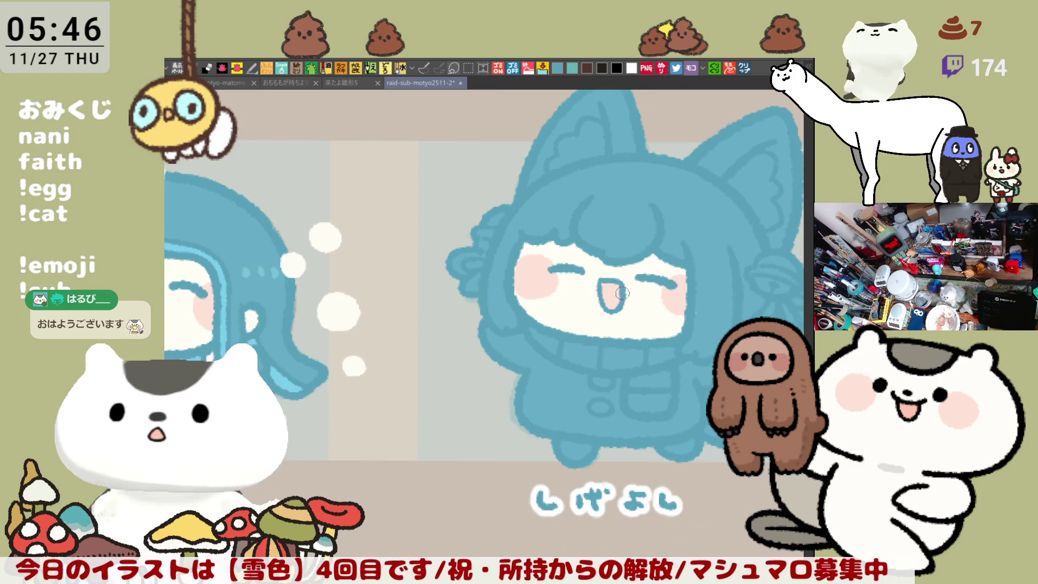
{"action": "scroll", "coordinate": [621, 293], "scroll_direction": "right", "scroll_amount": 3}
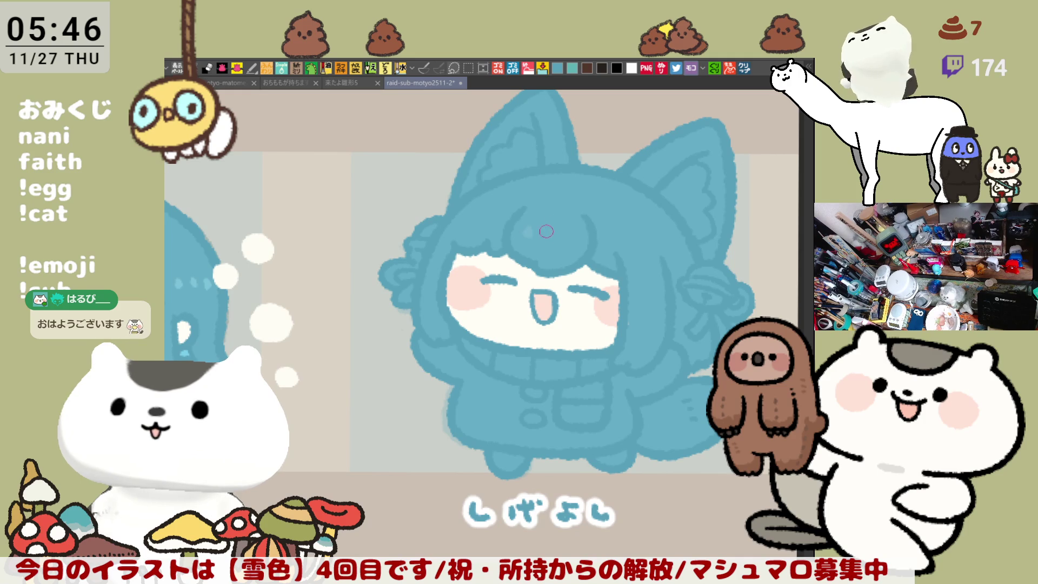
Step: Colour both ears with pink and light blue, and fill the inner ears cream-white
{"action": "left_click_drag", "start_coordinate": [563, 233], "coordinate": [520, 270]}
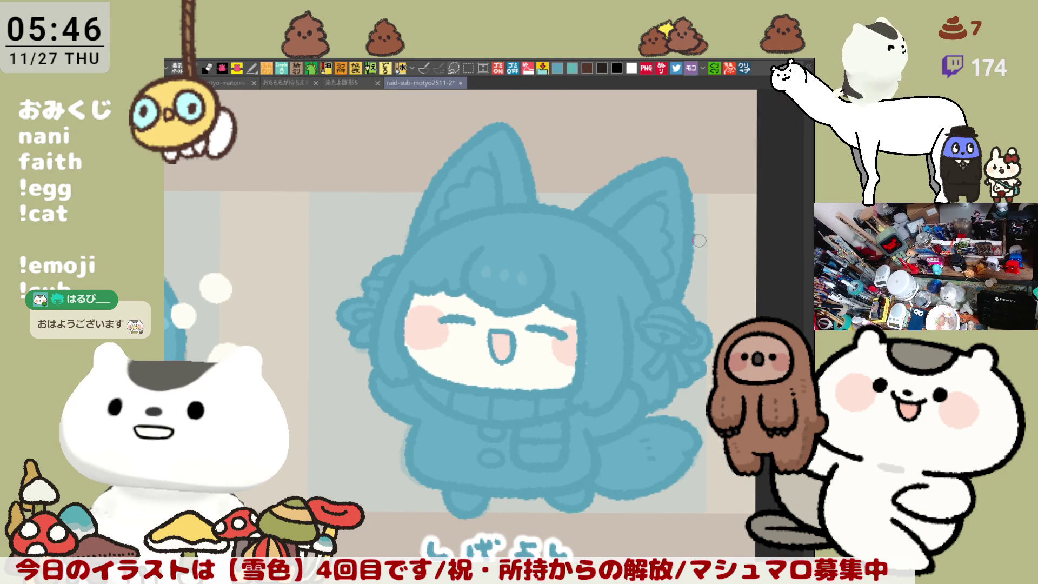
{"action": "left_click", "coordinate": [670, 218]}
{"action": "left_click", "coordinate": [482, 155]}
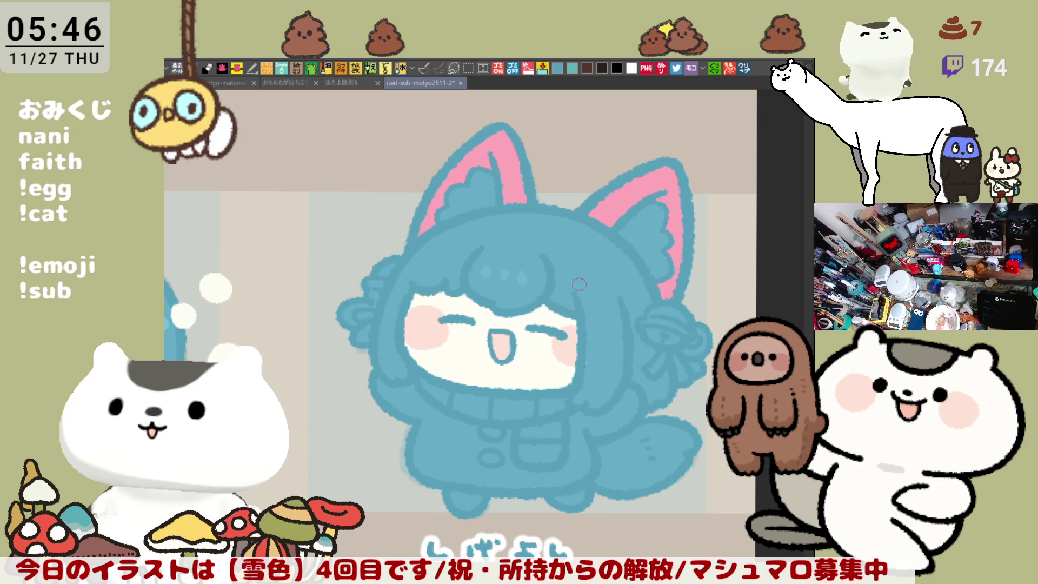
{"action": "left_click_drag", "start_coordinate": [577, 286], "coordinate": [586, 321]}
{"action": "left_click_drag", "start_coordinate": [634, 224], "coordinate": [640, 240]}
{"action": "left_click", "coordinate": [678, 271]}
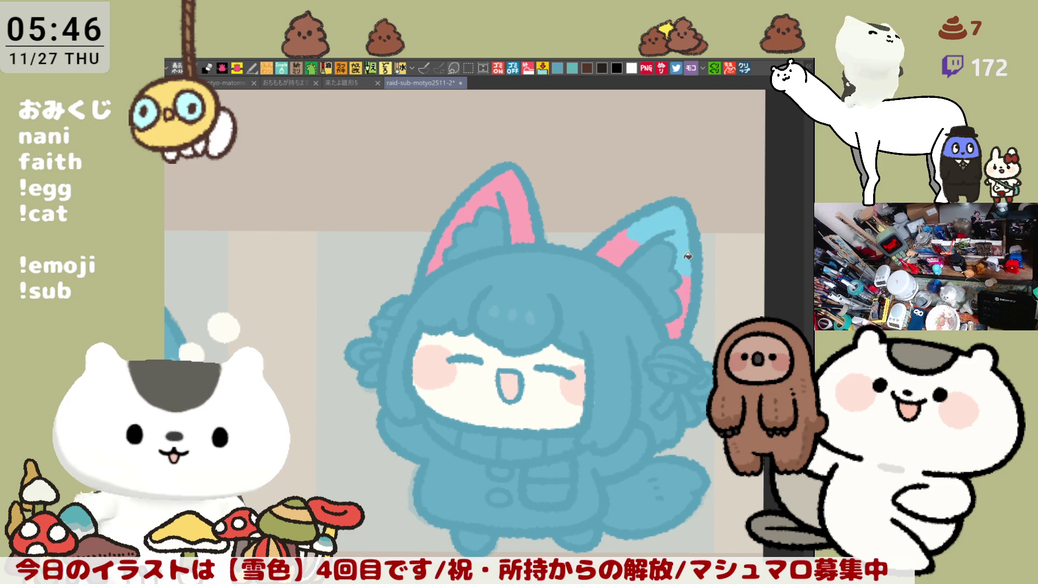
{"action": "mouse_move", "coordinate": [464, 211]}
{"action": "left_mouse_down"}
{"action": "mouse_move", "coordinate": [519, 216]}
{"action": "mouse_move", "coordinate": [514, 224]}
{"action": "mouse_move", "coordinate": [519, 203]}
{"action": "left_mouse_up"}
{"action": "left_click_drag", "start_coordinate": [589, 227], "coordinate": [554, 187]}
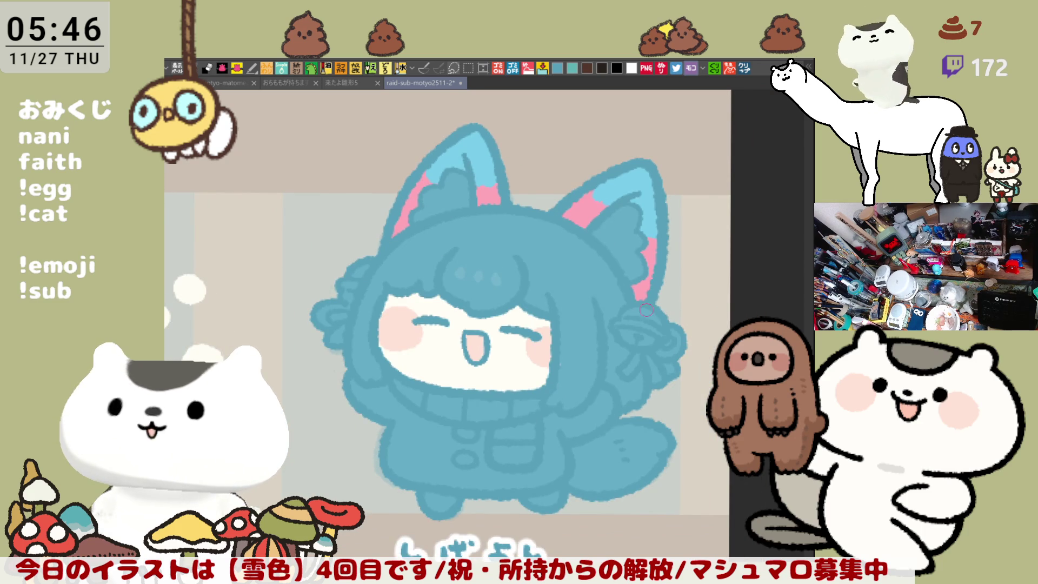
{"action": "left_click", "coordinate": [619, 238]}
{"action": "left_click", "coordinate": [443, 195]}
Step: Highlight the hair bow and the upper-left hair tuft with a lighter blue
{"action": "mouse_move", "coordinate": [584, 306]}
{"action": "left_mouse_down"}
{"action": "mouse_move", "coordinate": [580, 246]}
{"action": "mouse_move", "coordinate": [591, 236]}
{"action": "mouse_move", "coordinate": [598, 301]}
{"action": "left_mouse_up"}
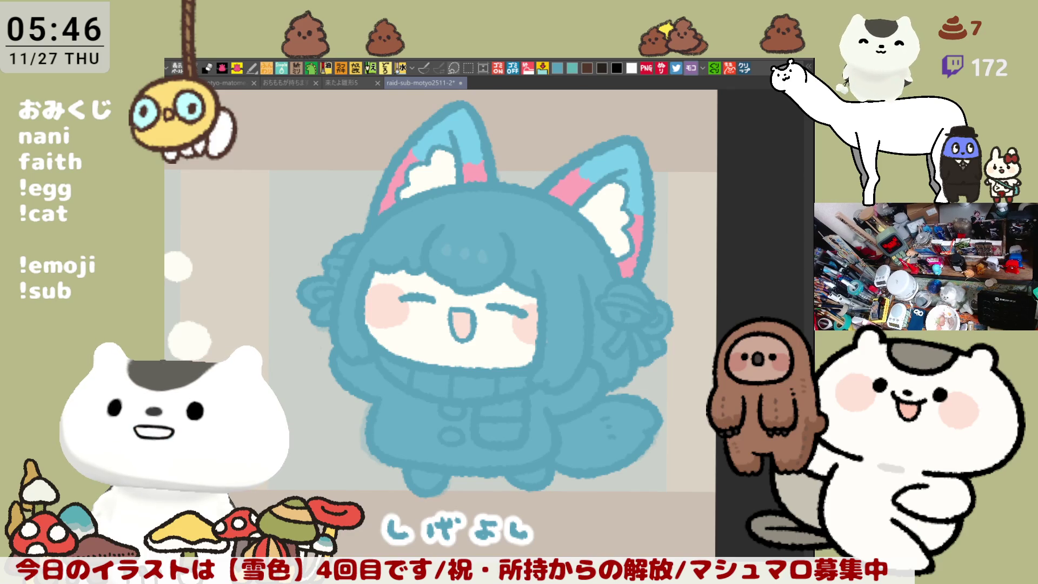
{"action": "left_click_drag", "start_coordinate": [718, 386], "coordinate": [694, 360]}
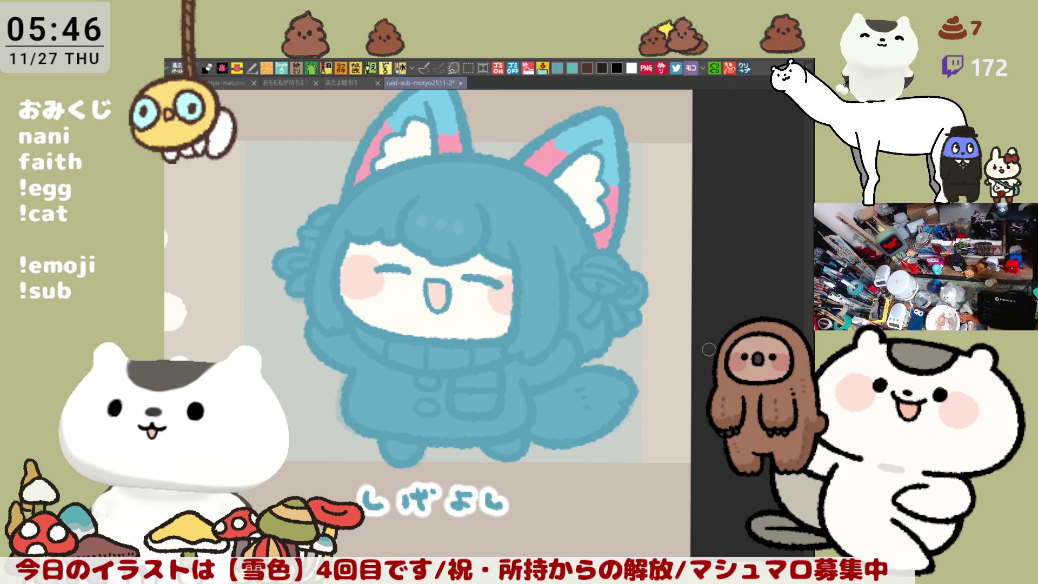
{"action": "mouse_move", "coordinate": [628, 249]}
{"action": "left_mouse_down"}
{"action": "mouse_move", "coordinate": [586, 271]}
{"action": "mouse_move", "coordinate": [583, 290]}
{"action": "left_mouse_up"}
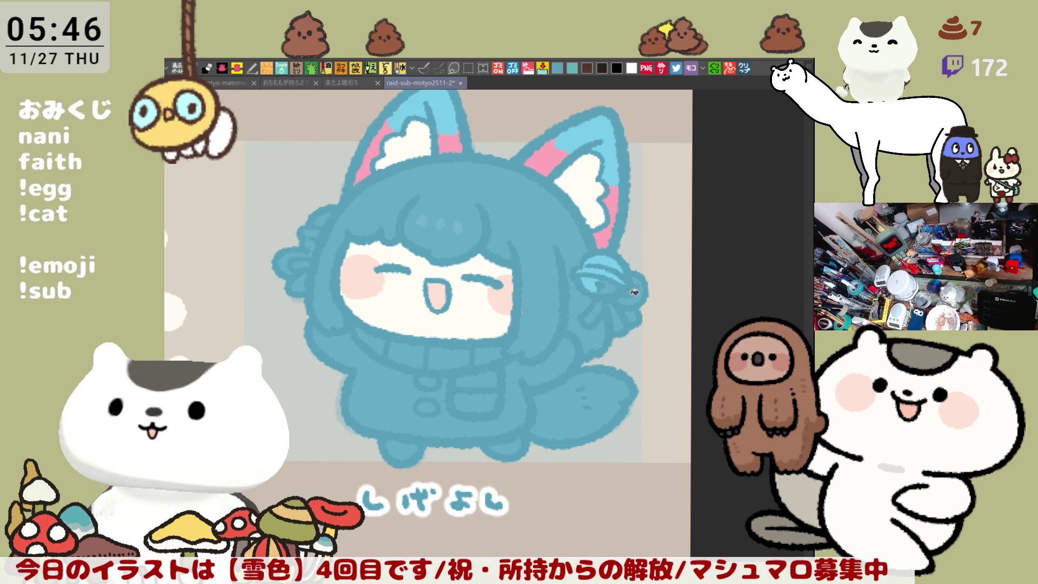
{"action": "left_click_drag", "start_coordinate": [323, 234], "coordinate": [429, 253]}
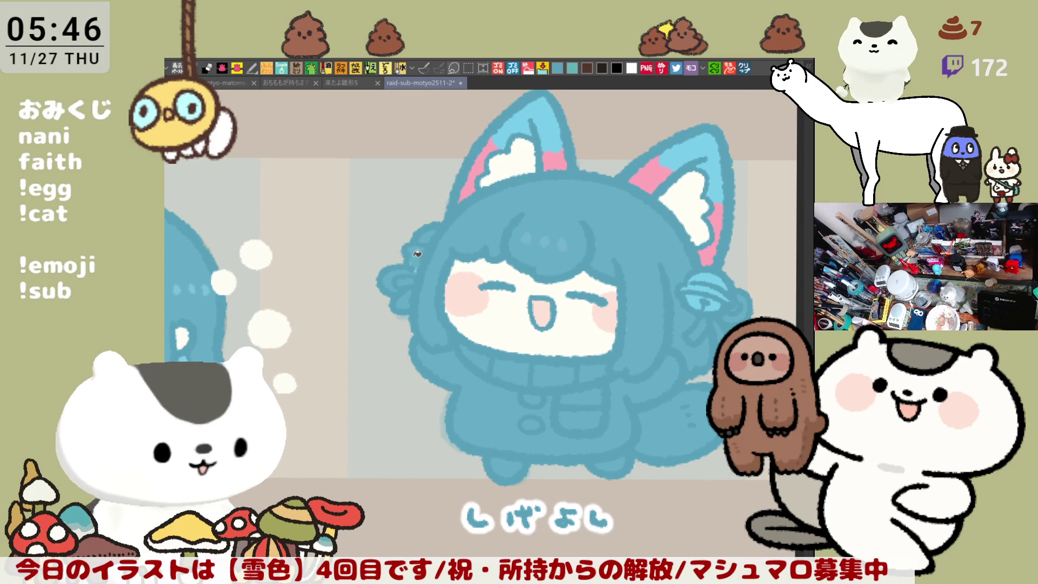
{"action": "left_click_drag", "start_coordinate": [411, 265], "coordinate": [435, 231]}
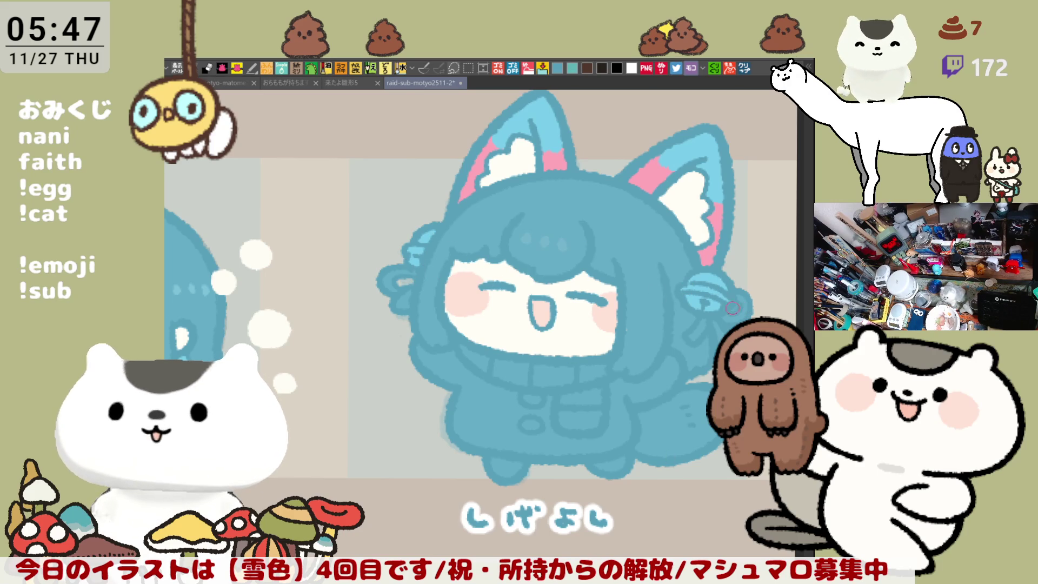
{"action": "left_click_drag", "start_coordinate": [734, 323], "coordinate": [724, 305]}
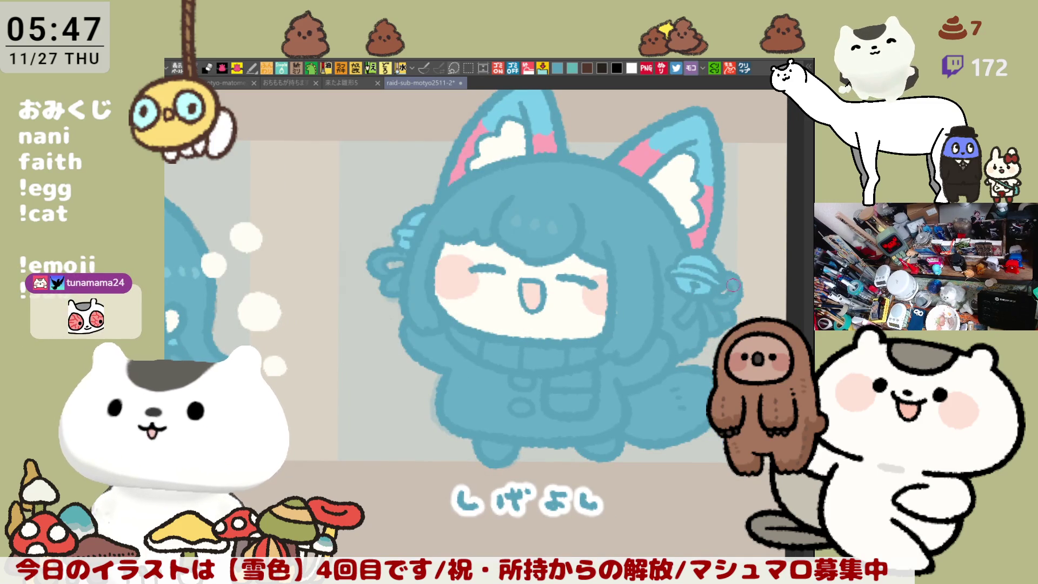
{"action": "mouse_move", "coordinate": [749, 299]}
{"action": "left_mouse_down"}
{"action": "mouse_move", "coordinate": [743, 275]}
{"action": "mouse_move", "coordinate": [719, 303]}
{"action": "mouse_move", "coordinate": [704, 276]}
{"action": "left_mouse_up"}
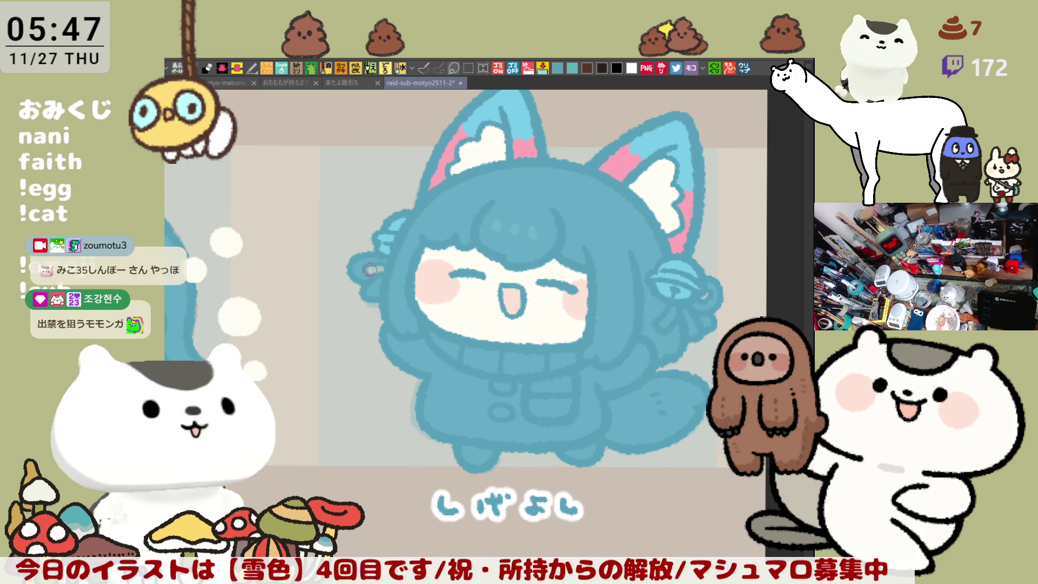
Step: Fill the left hair bow's upper and lower parts pink
{"action": "left_click", "coordinate": [371, 258]}
{"action": "left_click", "coordinate": [378, 282]}
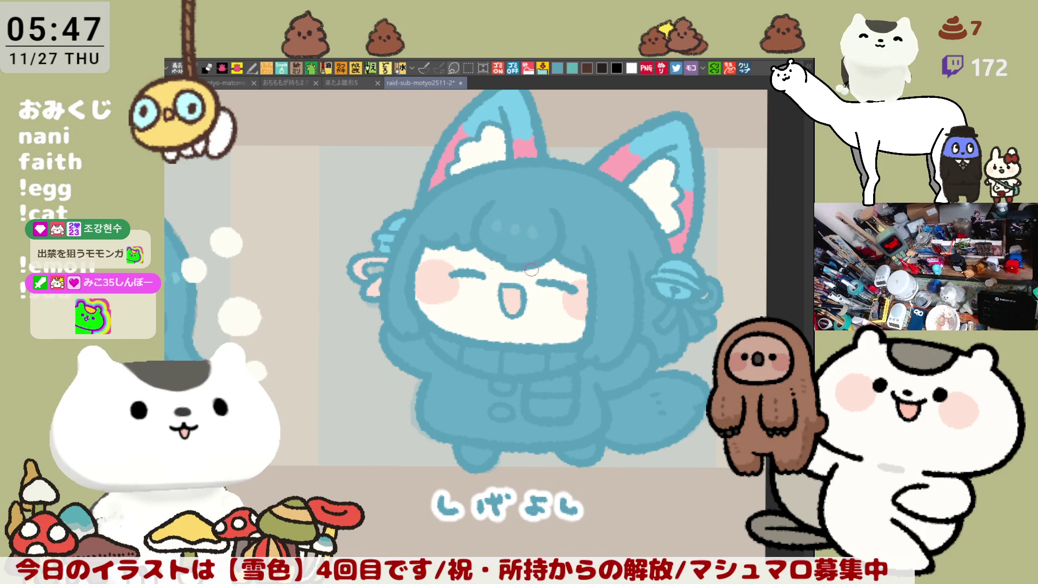
{"action": "left_click_drag", "start_coordinate": [495, 264], "coordinate": [425, 243]}
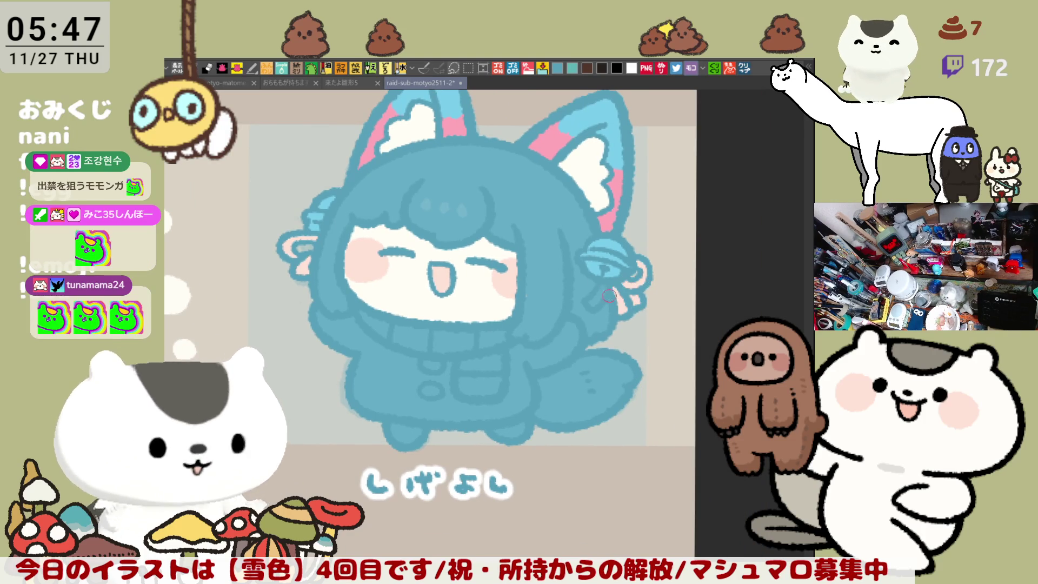
{"action": "mouse_move", "coordinate": [643, 266]}
{"action": "left_mouse_down"}
{"action": "mouse_move", "coordinate": [620, 241]}
{"action": "mouse_move", "coordinate": [604, 274]}
{"action": "left_mouse_up"}
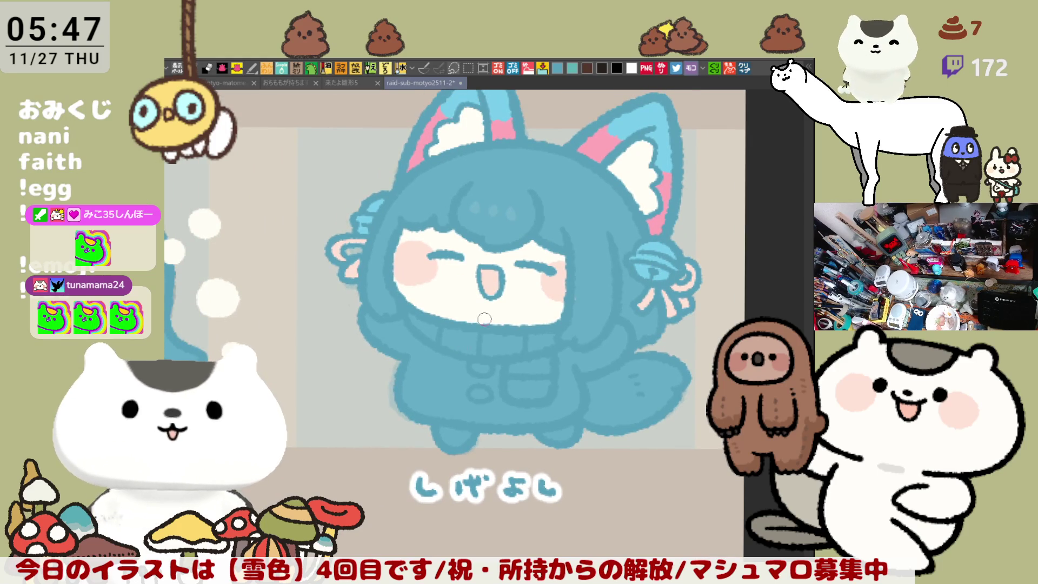
Step: Try light-pink fills on the chibi's collar pieces and chest patch, then undo them
{"action": "left_click_drag", "start_coordinate": [479, 320], "coordinate": [513, 338]}
{"action": "left_click", "coordinate": [477, 344]}
{"action": "left_click", "coordinate": [559, 350]}
{"action": "left_click", "coordinate": [554, 399]}
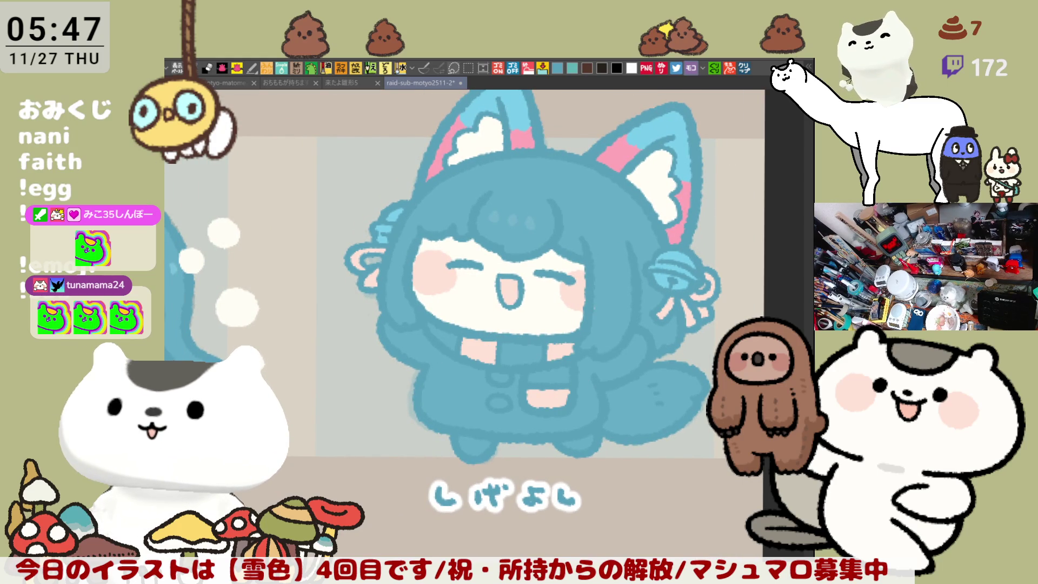
{"action": "left_click", "coordinate": [468, 340]}
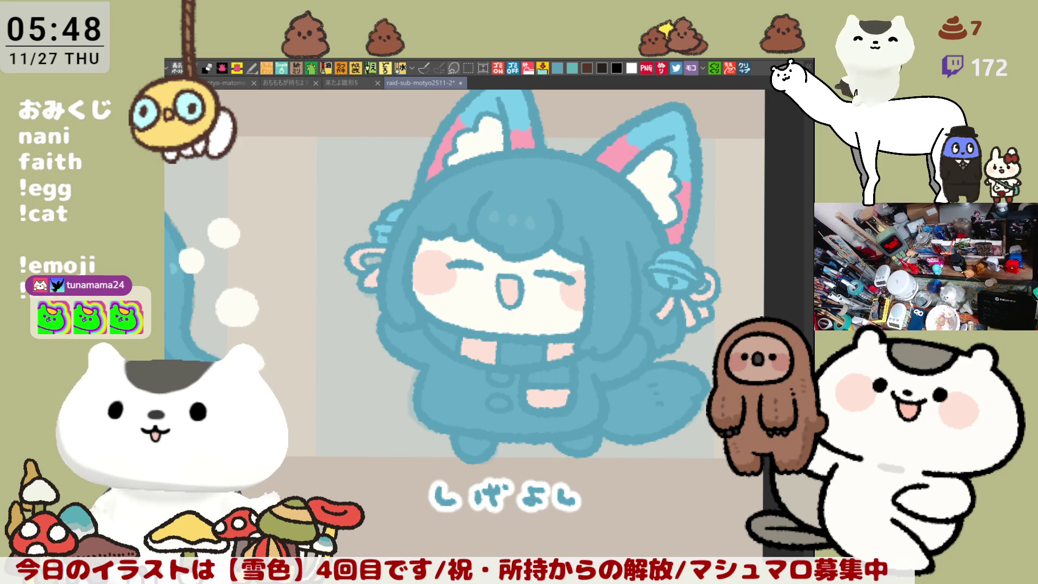
{"action": "mouse_move", "coordinate": [466, 331]}
{"action": "left_mouse_down"}
{"action": "mouse_move", "coordinate": [444, 338]}
{"action": "mouse_move", "coordinate": [560, 372]}
{"action": "left_mouse_up"}
{"action": "left_click_drag", "start_coordinate": [654, 391], "coordinate": [634, 372]}
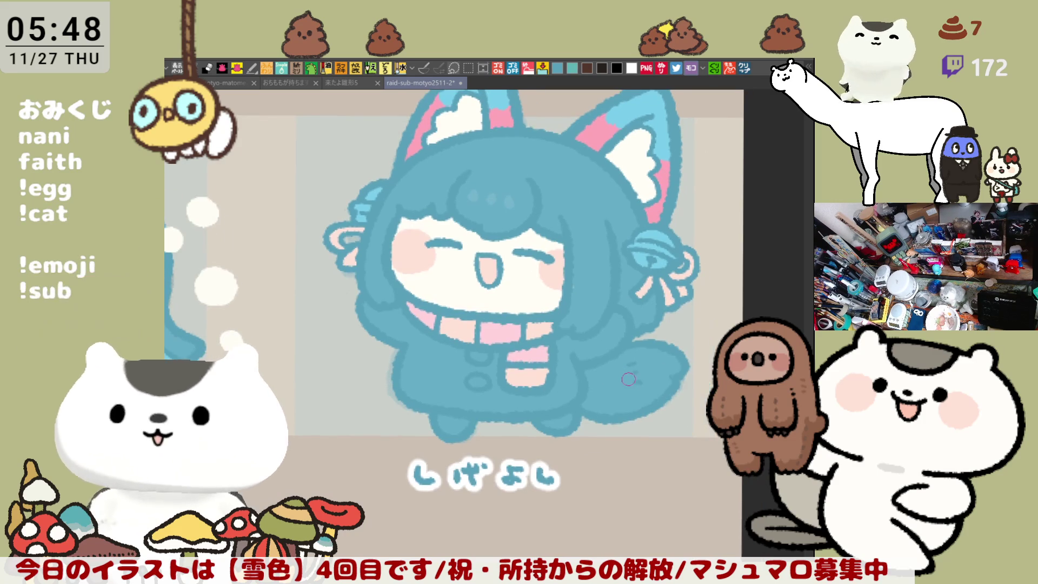
{"action": "key", "text": "ctrl+z"}
{"action": "key", "text": "ctrl+z"}
{"action": "key", "text": "ctrl+z"}
Step: Fill the coat and arms pink, the scarf cream and pink, and two coat buttons white
{"action": "left_click", "coordinate": [435, 367]}
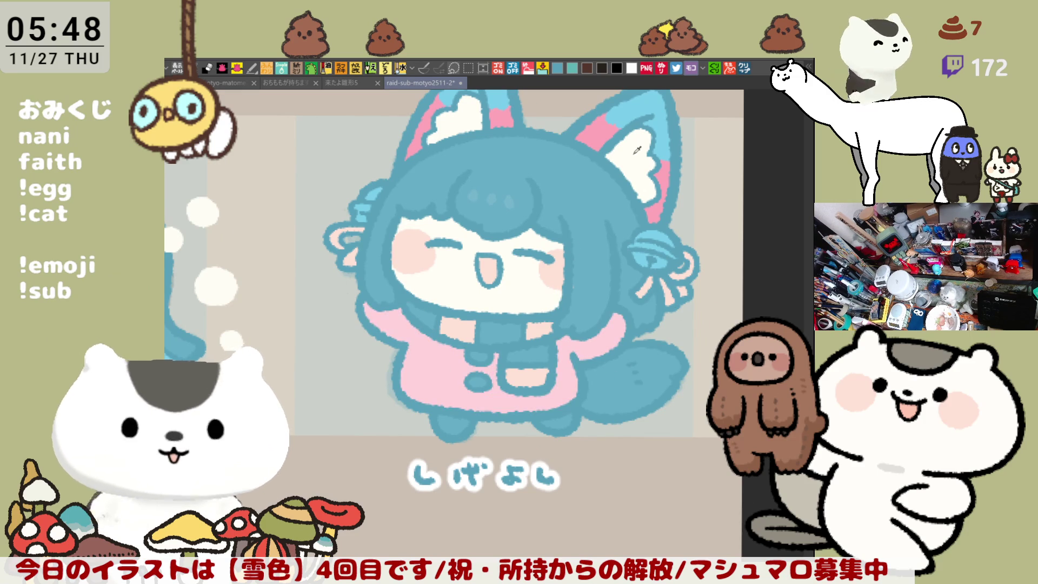
{"action": "left_click", "coordinate": [428, 314]}
{"action": "left_click", "coordinate": [519, 328]}
{"action": "left_click", "coordinate": [539, 356]}
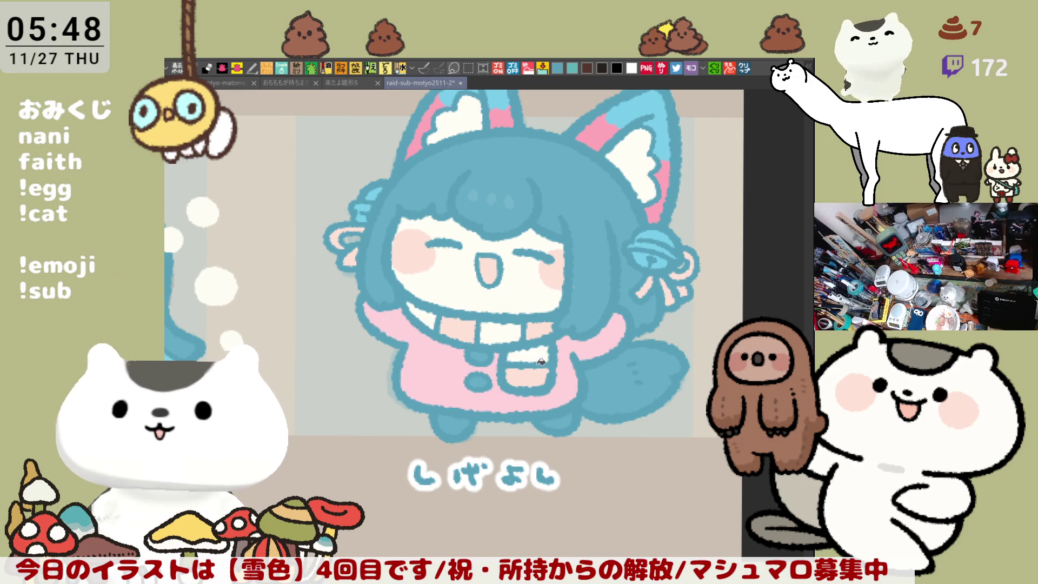
{"action": "mouse_move", "coordinate": [590, 360]}
{"action": "left_mouse_down"}
{"action": "mouse_move", "coordinate": [603, 341]}
{"action": "mouse_move", "coordinate": [575, 324]}
{"action": "mouse_move", "coordinate": [543, 333]}
{"action": "mouse_move", "coordinate": [553, 368]}
{"action": "left_mouse_up"}
{"action": "left_click", "coordinate": [530, 333]}
{"action": "left_click", "coordinate": [532, 360]}
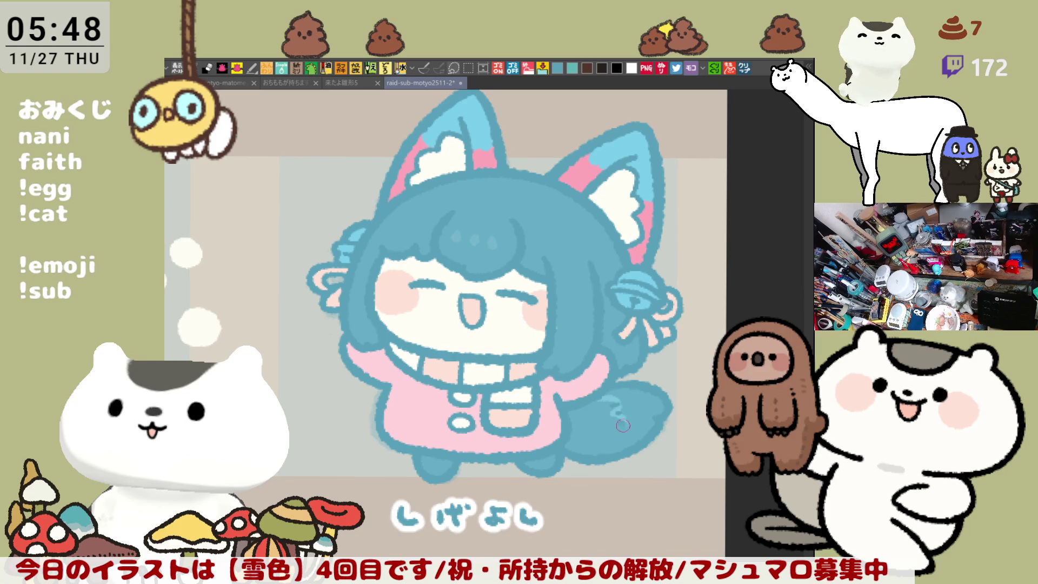
Step: Draw a light curl mark with two strokes on the chibi's tail
{"action": "left_click_drag", "start_coordinate": [601, 404], "coordinate": [628, 433]}
{"action": "mouse_move", "coordinate": [639, 397]}
{"action": "left_mouse_down"}
{"action": "mouse_move", "coordinate": [686, 353]}
{"action": "mouse_move", "coordinate": [657, 373]}
{"action": "left_mouse_up"}
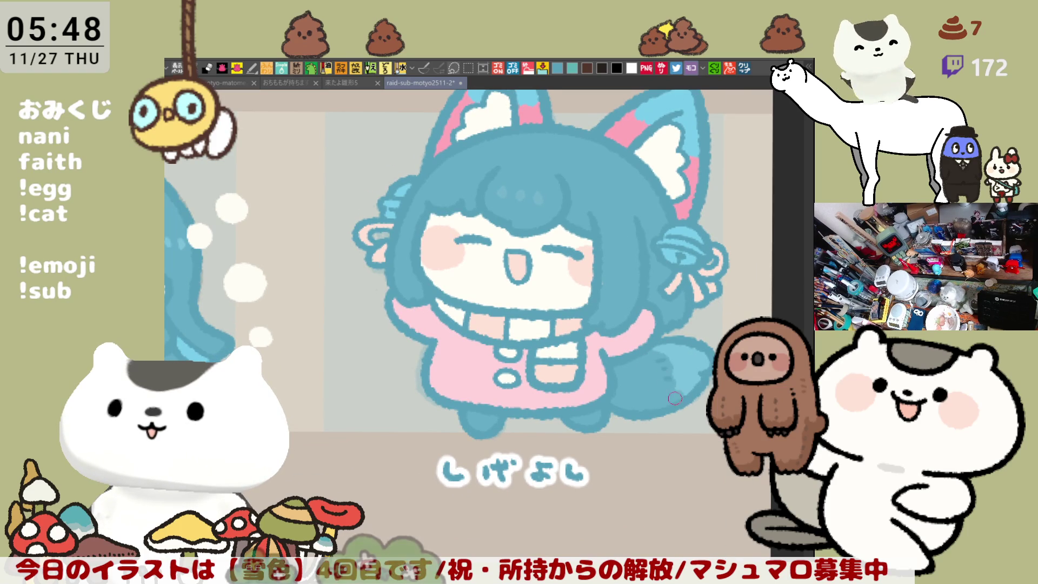
{"action": "left_click_drag", "start_coordinate": [673, 395], "coordinate": [650, 369]}
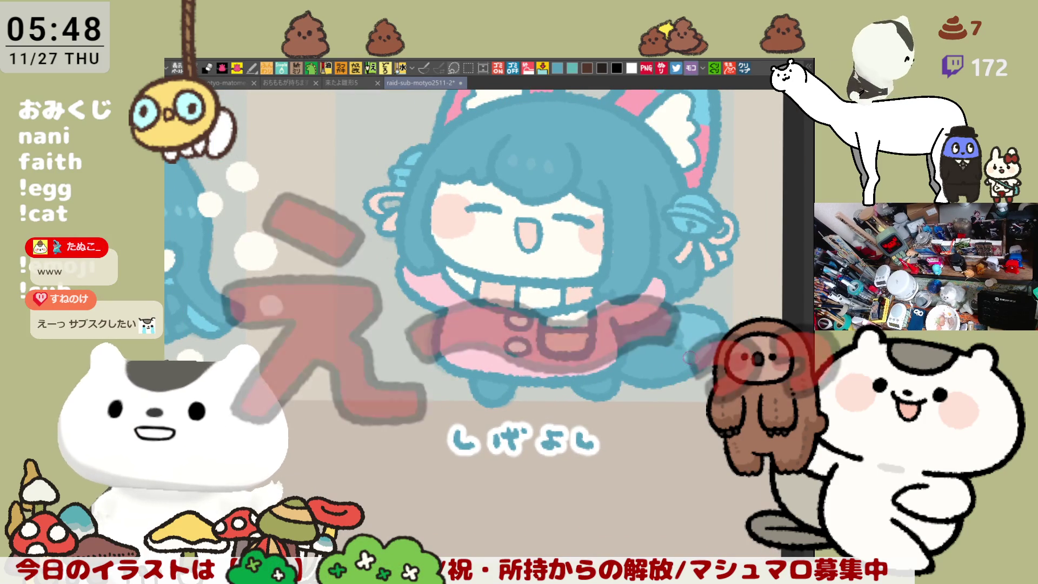
{"action": "left_click_drag", "start_coordinate": [687, 363], "coordinate": [662, 338]}
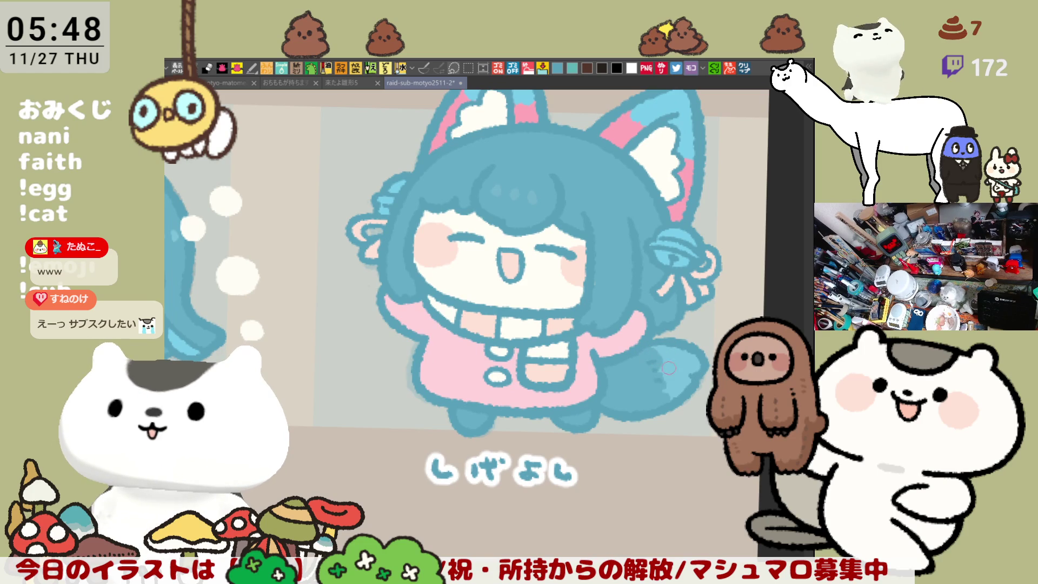
Step: Rotate the canvas and paint the left hair ribbon a stronger pink
{"action": "left_click_drag", "start_coordinate": [661, 377], "coordinate": [671, 346]}
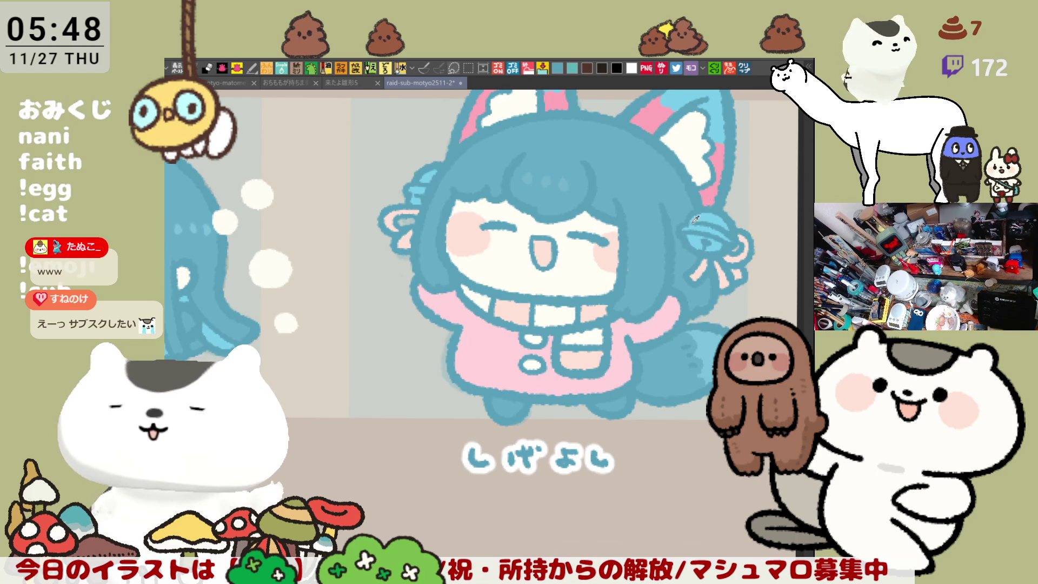
{"action": "scroll", "coordinate": [568, 304], "scroll_direction": "up", "scroll_amount": 3}
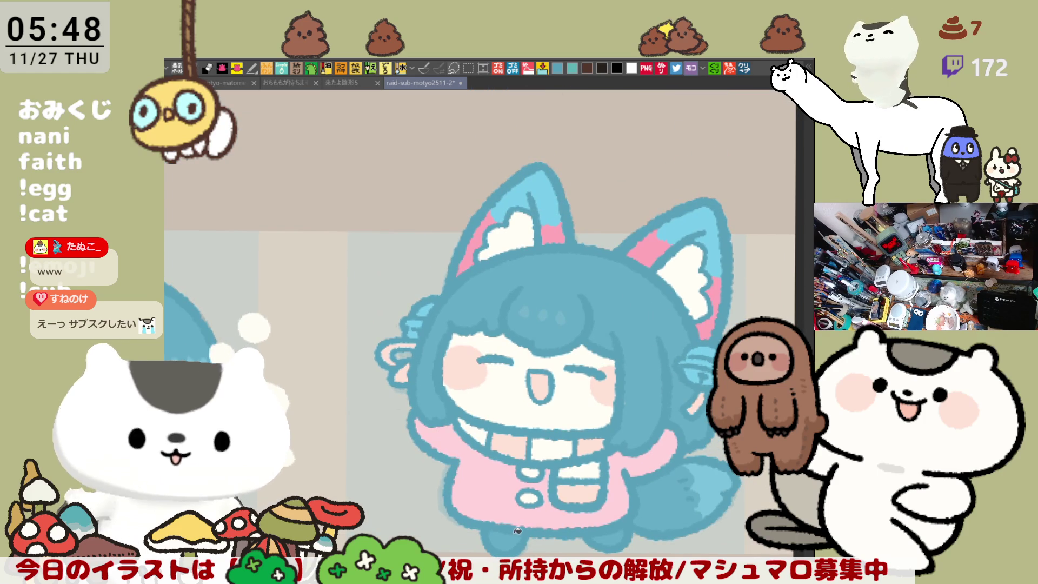
{"action": "scroll", "coordinate": [662, 476], "scroll_direction": "down", "scroll_amount": 2}
{"action": "mouse_move", "coordinate": [679, 331]}
{"action": "left_mouse_down"}
{"action": "mouse_move", "coordinate": [693, 291]}
{"action": "mouse_move", "coordinate": [724, 328]}
{"action": "left_mouse_up"}
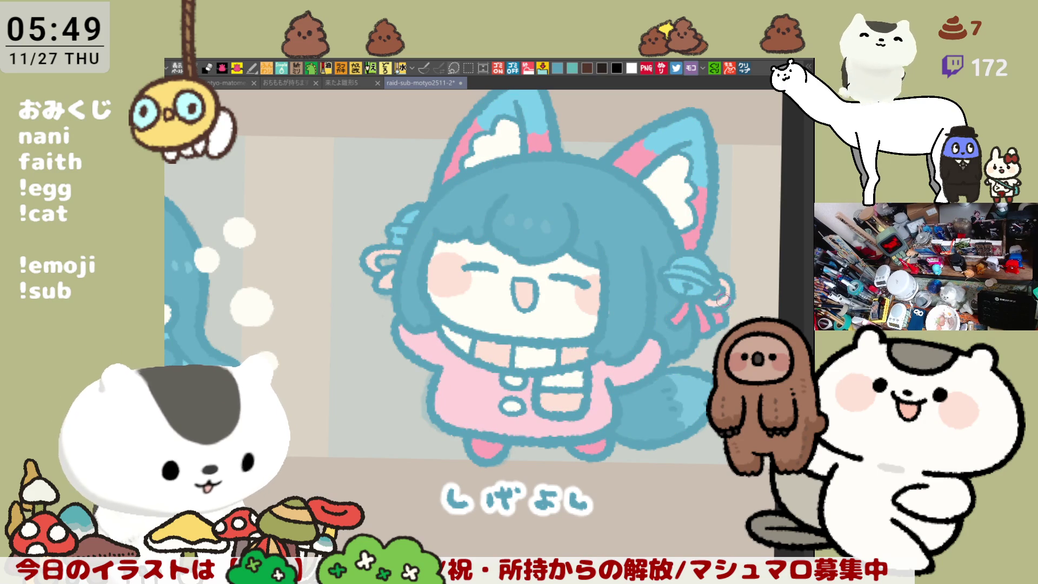
{"action": "mouse_move", "coordinate": [397, 254]}
{"action": "left_mouse_down"}
{"action": "mouse_move", "coordinate": [379, 255]}
{"action": "mouse_move", "coordinate": [398, 271]}
{"action": "left_mouse_up"}
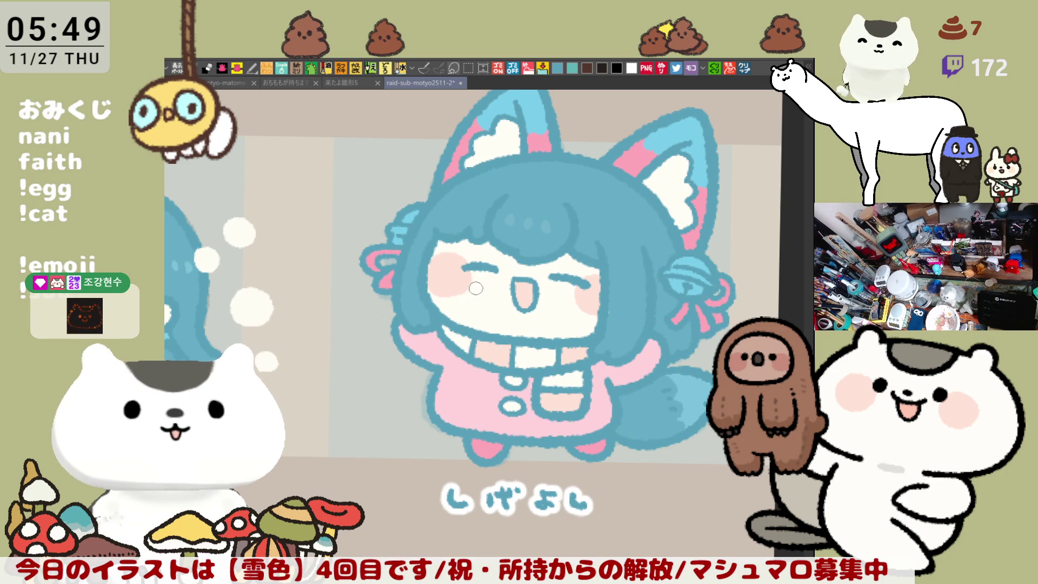
{"action": "scroll", "coordinate": [471, 297], "scroll_direction": "down", "scroll_amount": 5}
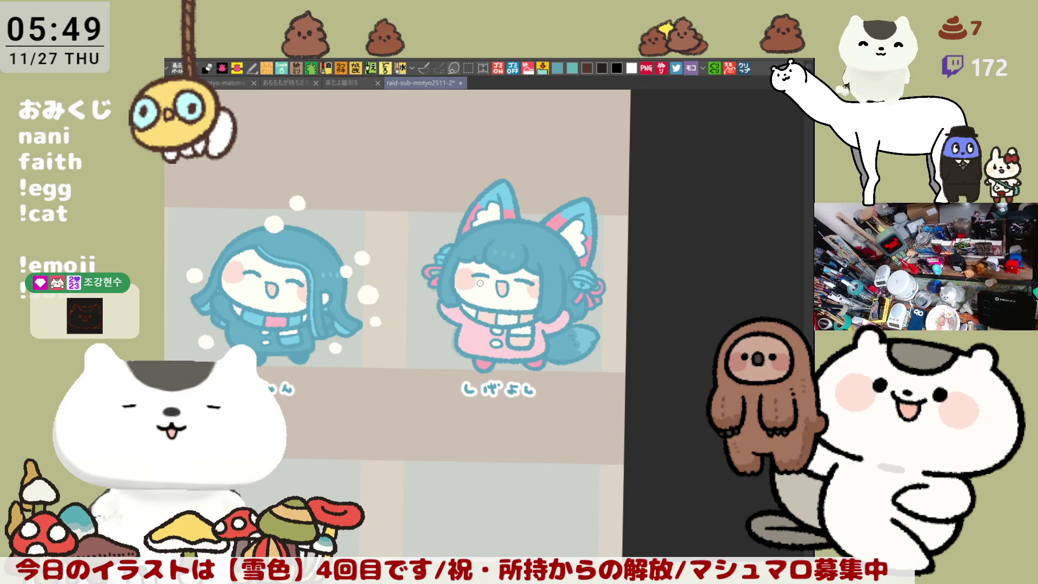
Step: Dab a small white highlight on top of the bell in the chibi's hair
{"action": "scroll", "coordinate": [480, 282], "scroll_direction": "up", "scroll_amount": 6}
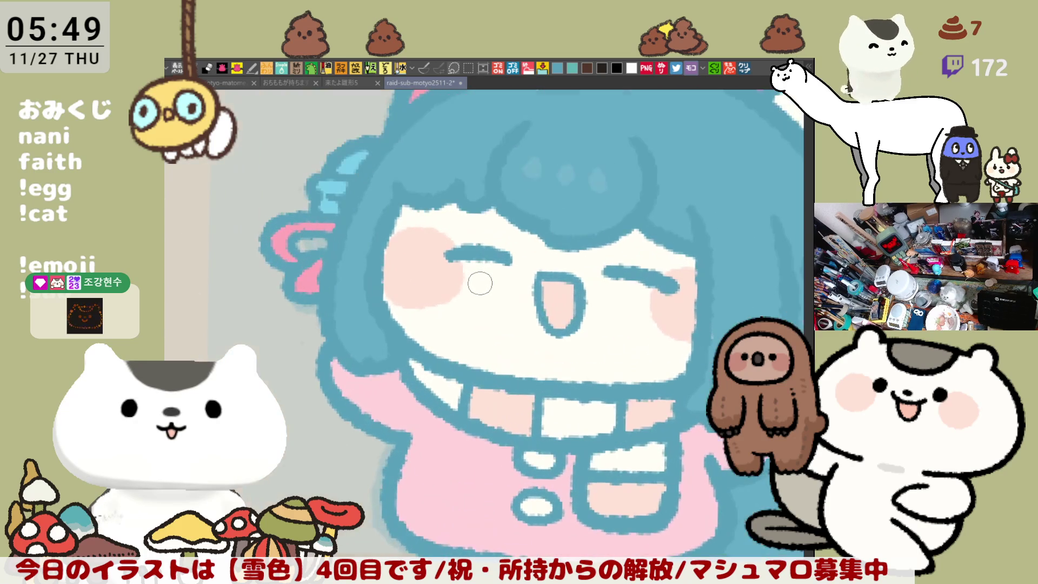
{"action": "left_click_drag", "start_coordinate": [625, 350], "coordinate": [424, 436]}
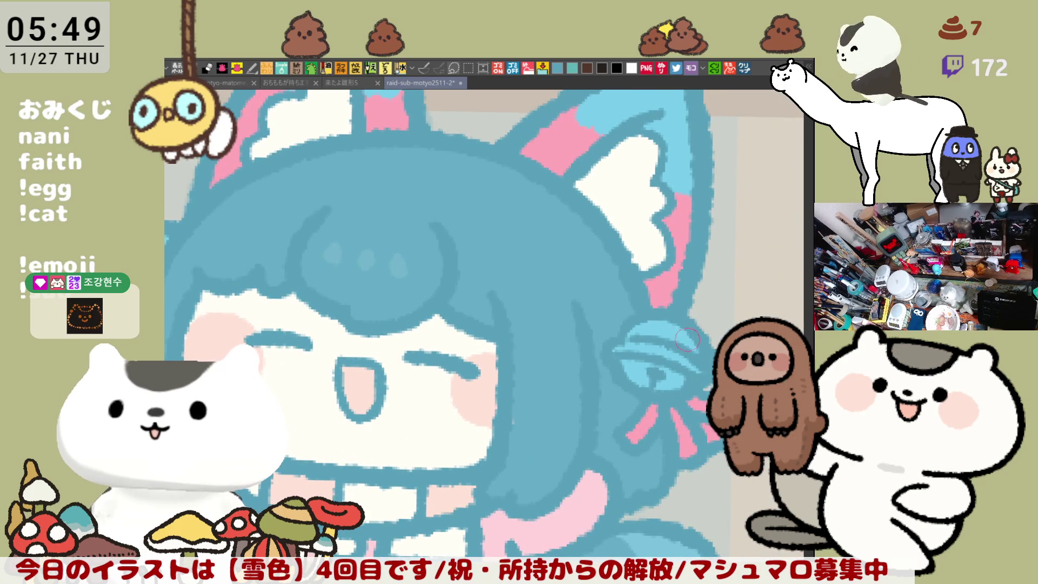
{"action": "left_click", "coordinate": [654, 327]}
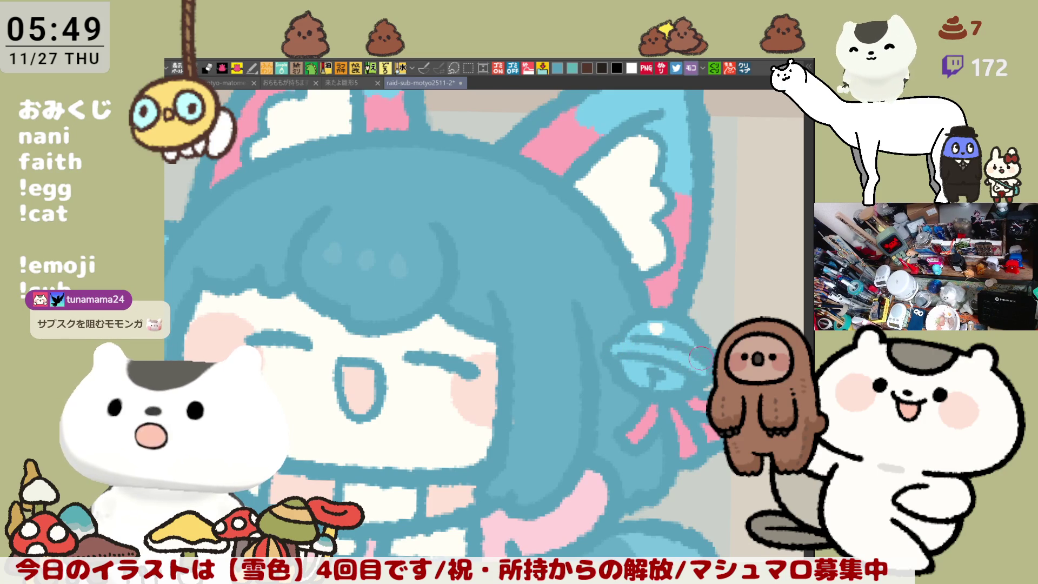
{"action": "scroll", "coordinate": [692, 359], "scroll_direction": "down", "scroll_amount": 2}
{"action": "scroll", "coordinate": [615, 411], "scroll_direction": "up", "scroll_amount": 2}
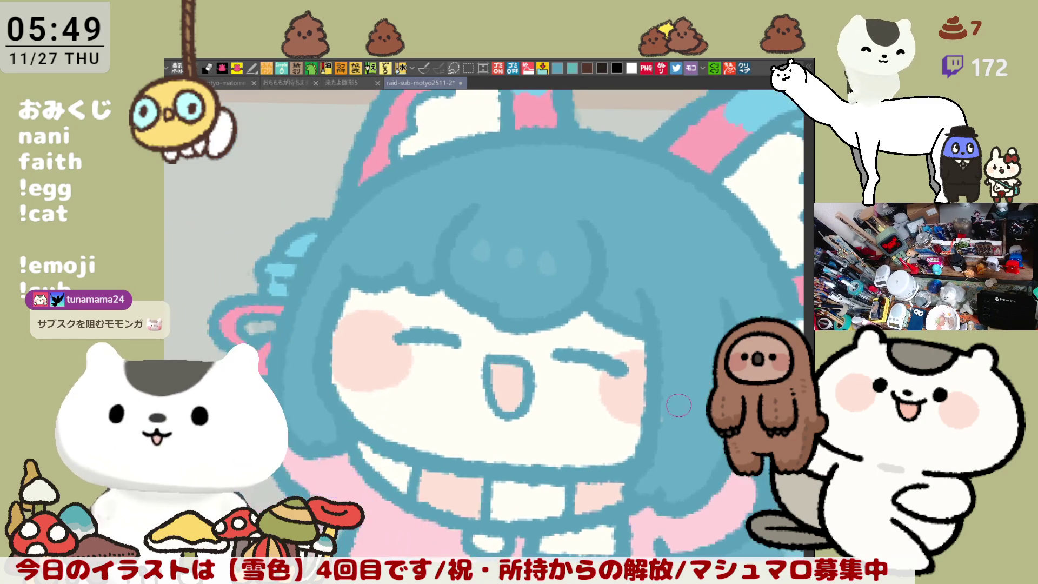
{"action": "scroll", "coordinate": [617, 417], "scroll_direction": "down", "scroll_amount": 2}
{"action": "scroll", "coordinate": [630, 456], "scroll_direction": "up", "scroll_amount": 2}
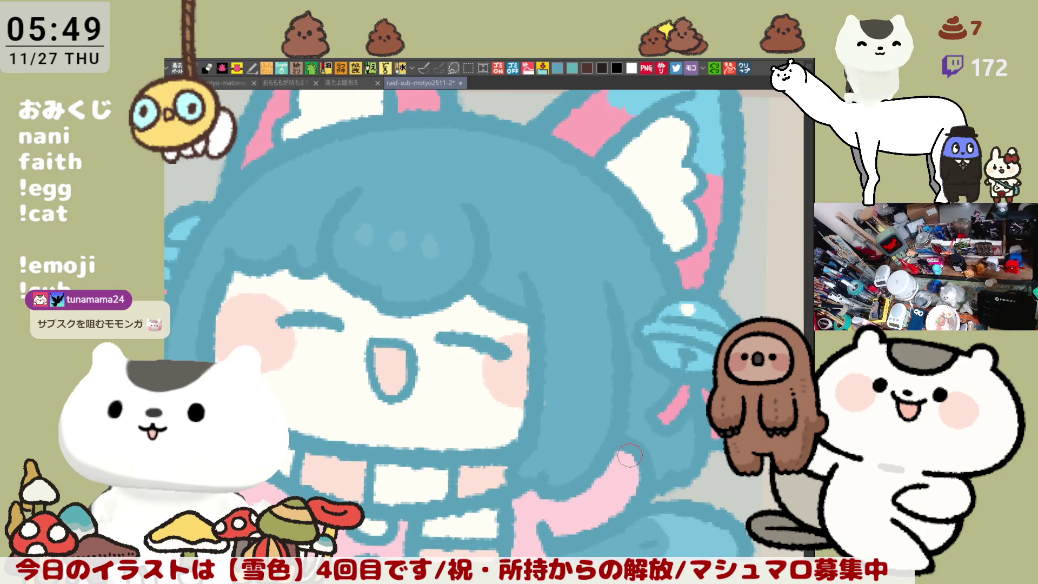
{"action": "scroll", "coordinate": [630, 456], "scroll_direction": "down", "scroll_amount": 3}
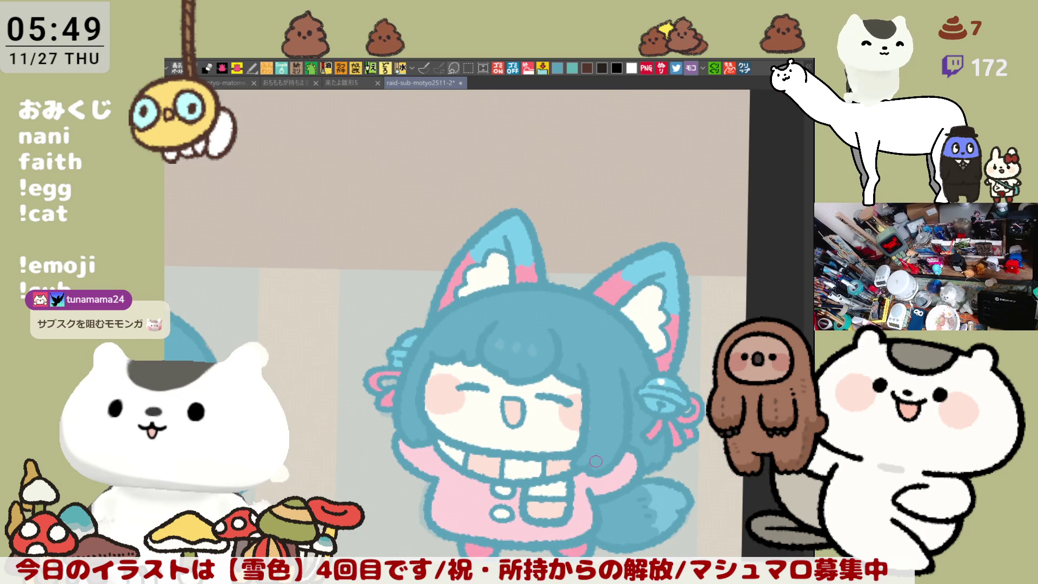
{"action": "scroll", "coordinate": [595, 462], "scroll_direction": "down", "scroll_amount": 1}
{"action": "scroll", "coordinate": [611, 454], "scroll_direction": "up", "scroll_amount": 2}
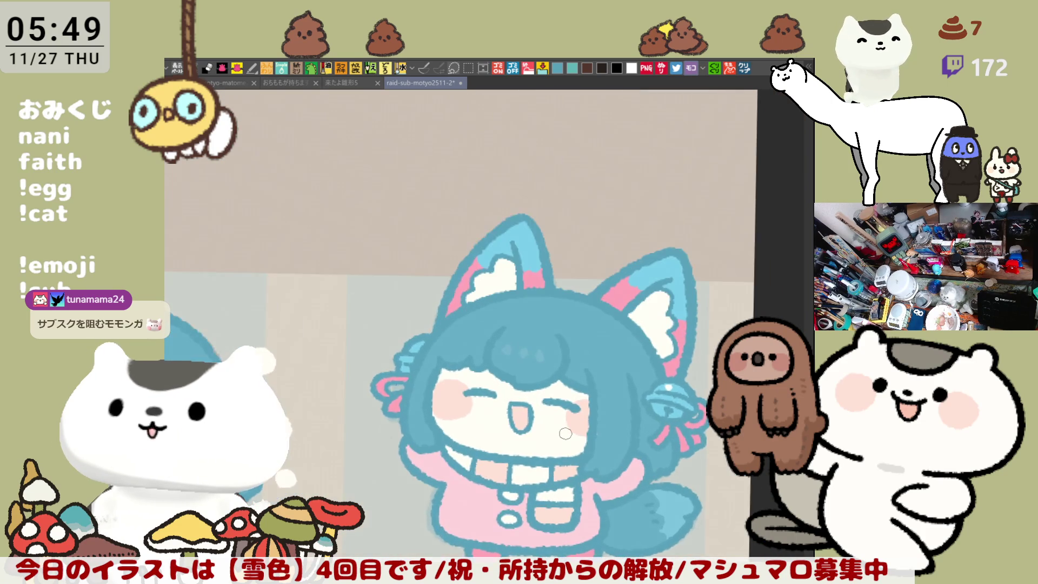
{"action": "scroll", "coordinate": [565, 433], "scroll_direction": "up", "scroll_amount": 1}
{"action": "scroll", "coordinate": [565, 433], "scroll_direction": "up", "scroll_amount": 3}
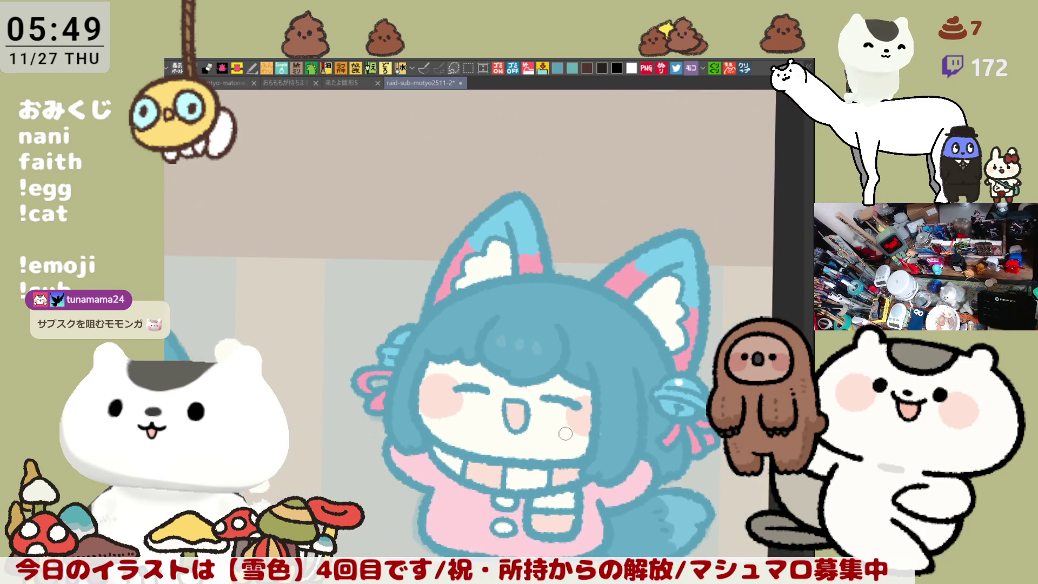
{"action": "left_click_drag", "start_coordinate": [559, 429], "coordinate": [525, 349]}
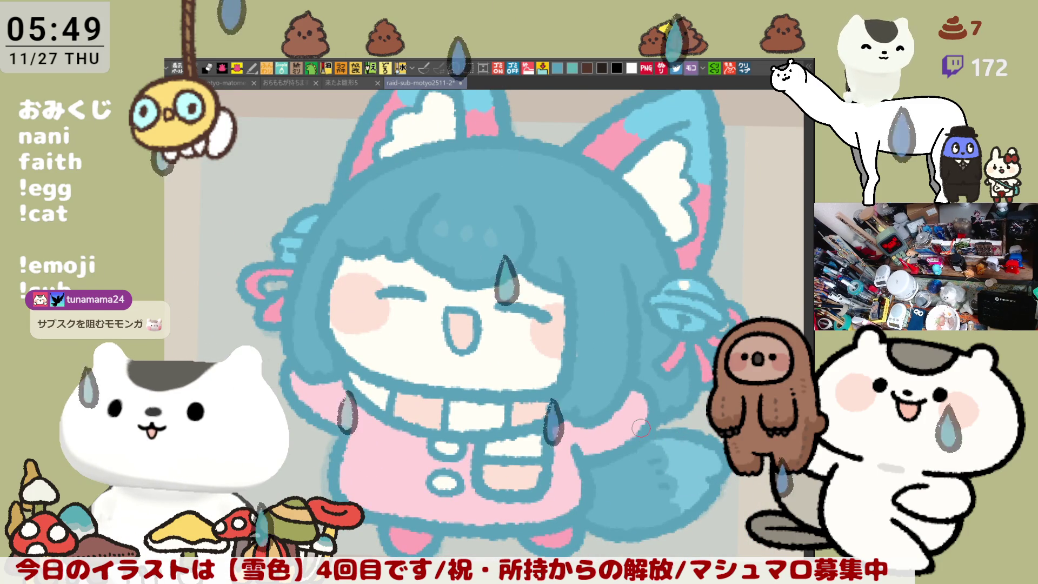
Step: Undo the pink strokes on the chibi's left ear, leaving it plain blue
{"action": "scroll", "coordinate": [550, 396], "scroll_direction": "down", "scroll_amount": 5}
{"action": "scroll", "coordinate": [550, 396], "scroll_direction": "down", "scroll_amount": 2}
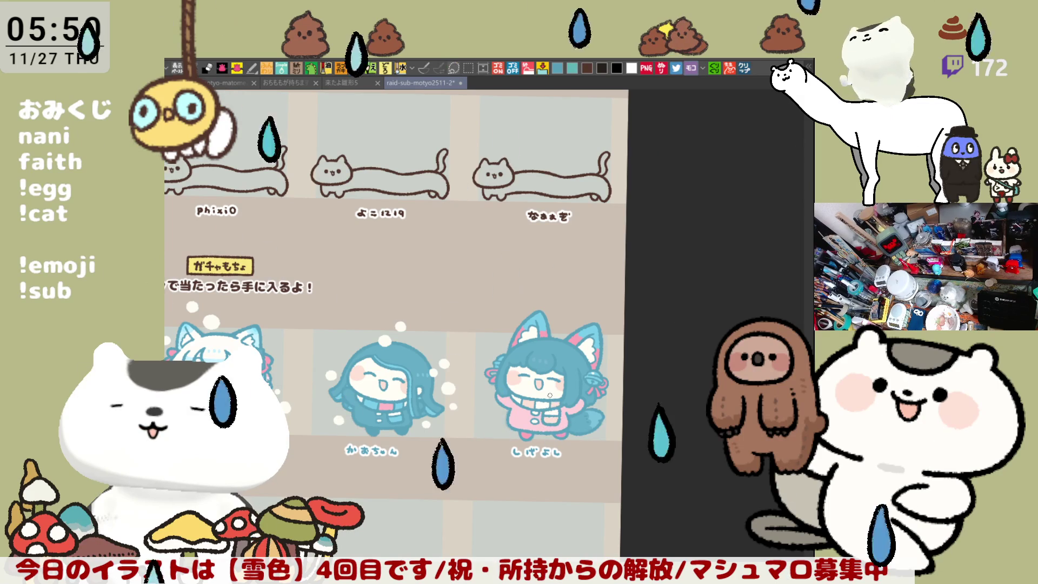
{"action": "scroll", "coordinate": [549, 395], "scroll_direction": "up", "scroll_amount": 3}
{"action": "scroll", "coordinate": [550, 395], "scroll_direction": "up", "scroll_amount": 2}
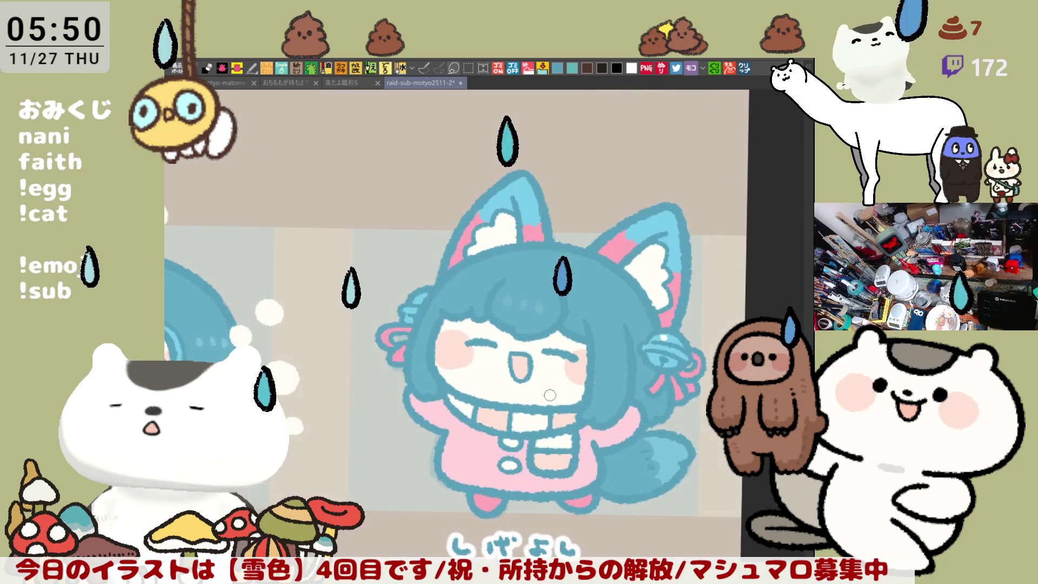
{"action": "scroll", "coordinate": [550, 396], "scroll_direction": "up", "scroll_amount": 1}
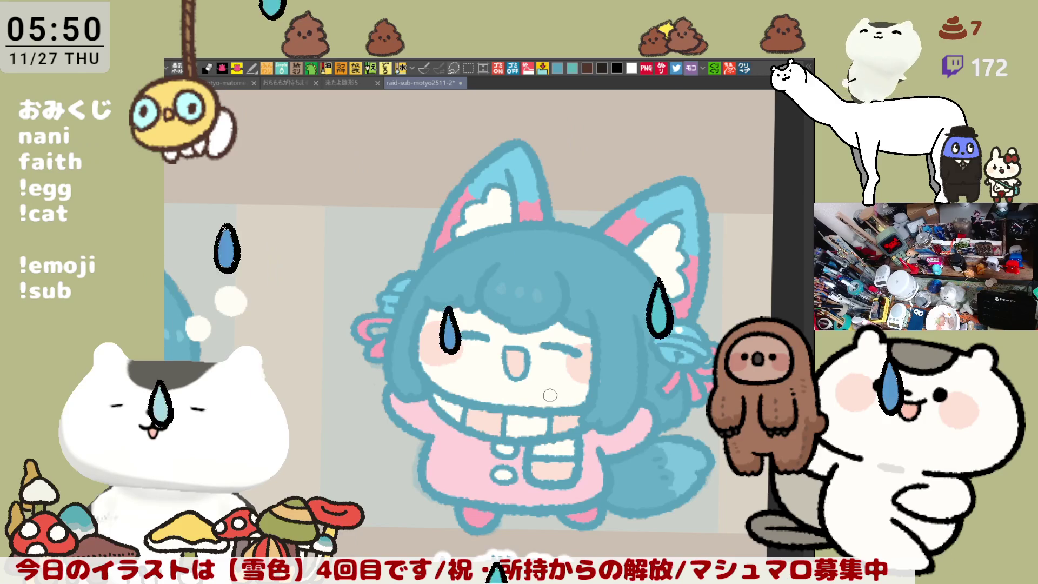
{"action": "scroll", "coordinate": [620, 272], "scroll_direction": "up", "scroll_amount": 2}
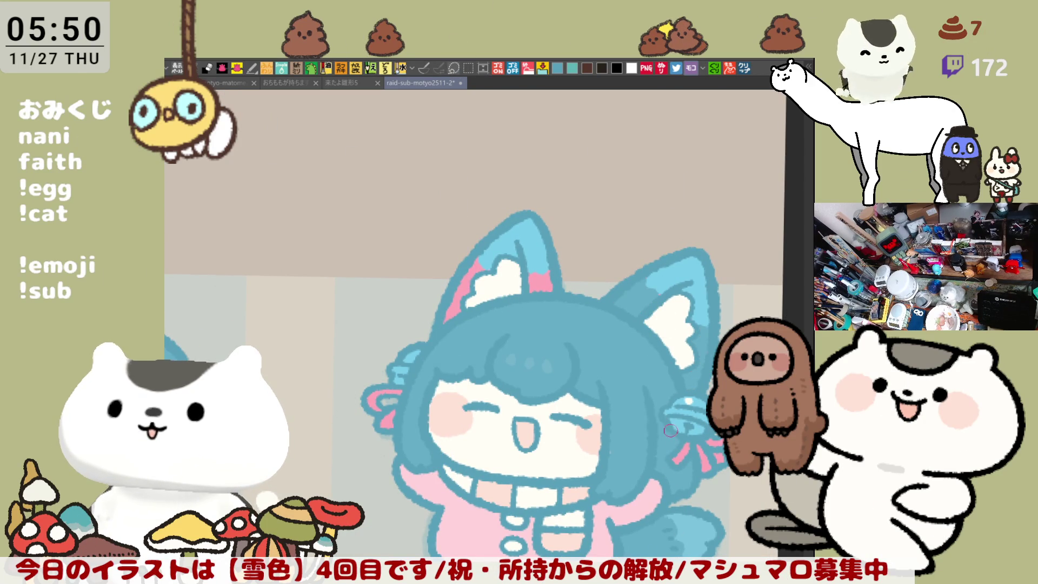
{"action": "key", "text": "ctrl+z"}
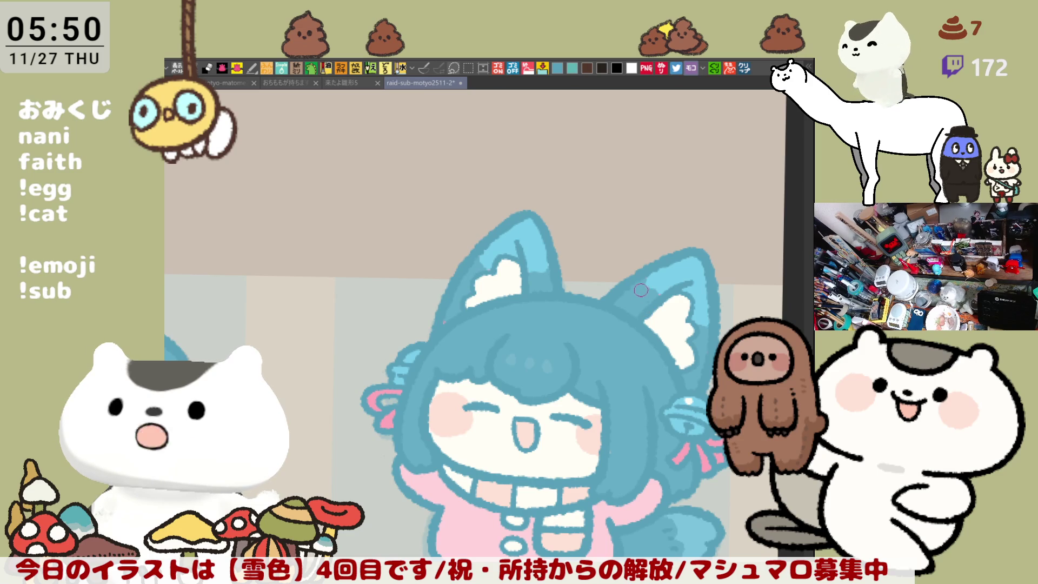
{"action": "key", "text": "ctrl+y"}
{"action": "key", "text": "ctrl+y"}
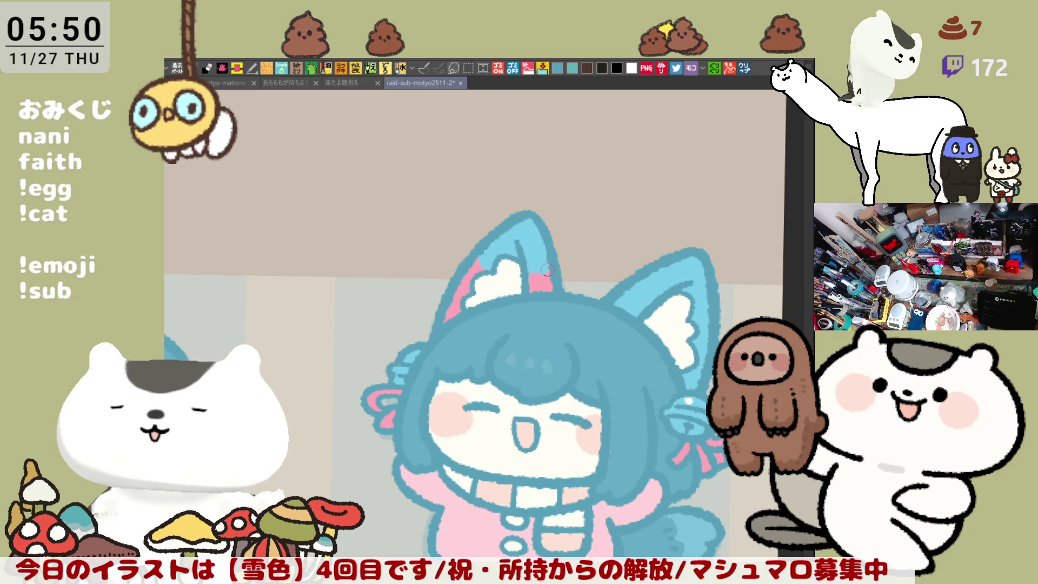
{"action": "key", "text": "ctrl+z"}
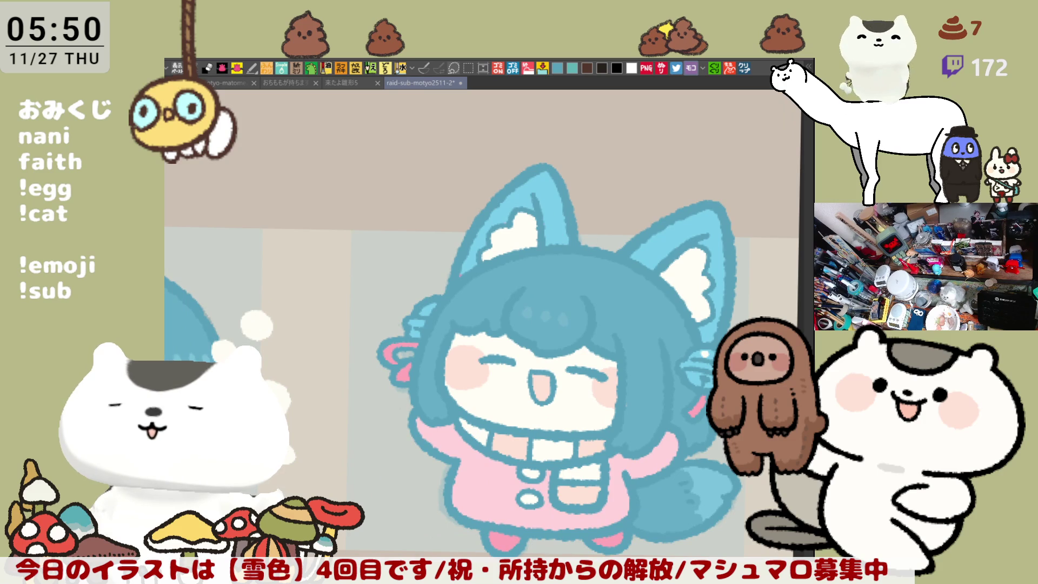
Step: Try a lighter-blue dab on the right ear, then undo it
{"action": "left_click_drag", "start_coordinate": [660, 238], "coordinate": [667, 241]}
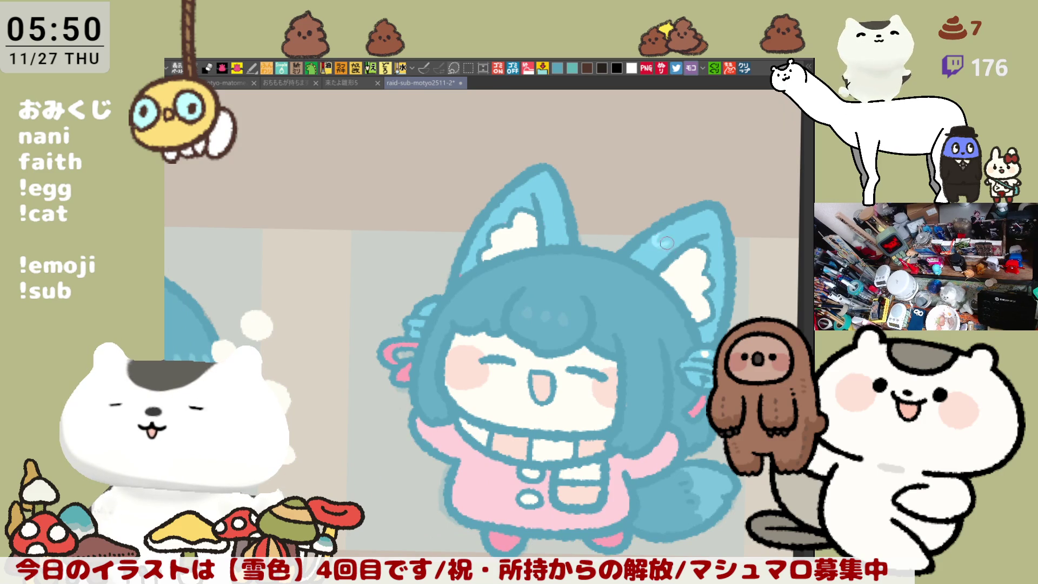
{"action": "key", "text": "ctrl+z"}
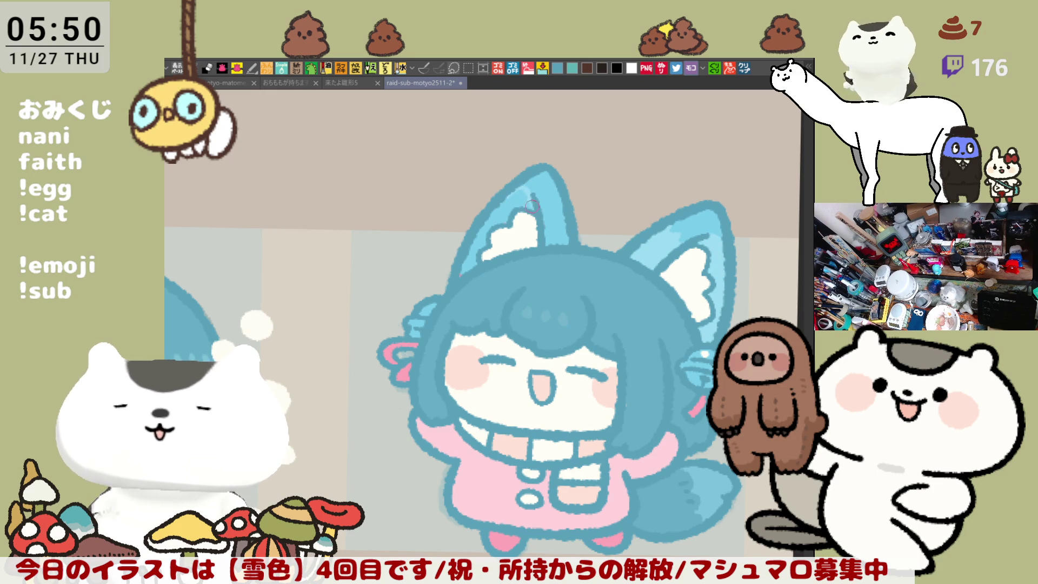
{"action": "left_click_drag", "start_coordinate": [518, 191], "coordinate": [462, 173]}
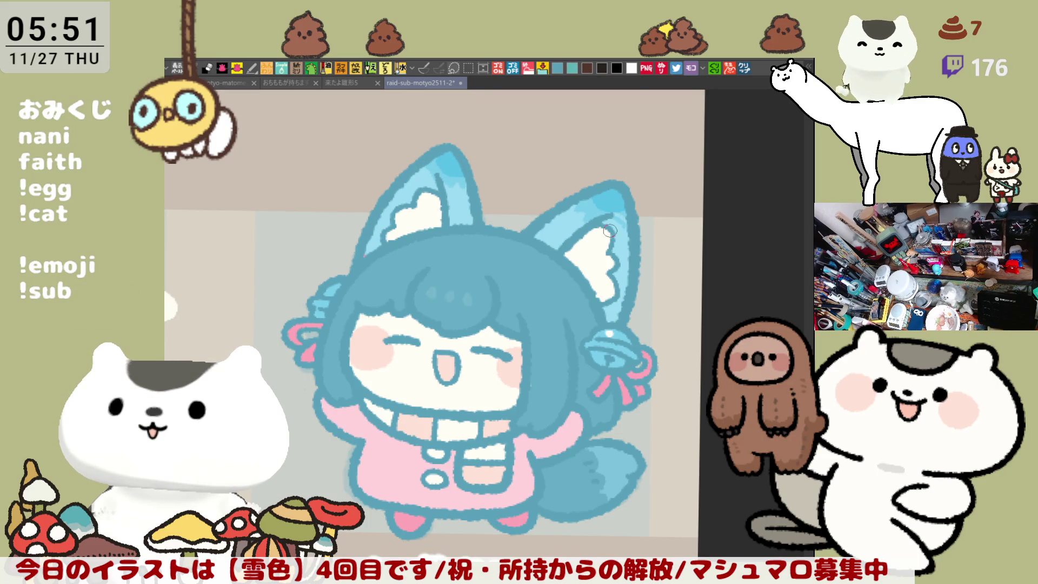
Step: Try rectangle selections around the gacha chibis' panels, then deselect
{"action": "scroll", "coordinate": [610, 231], "scroll_direction": "down", "scroll_amount": 6}
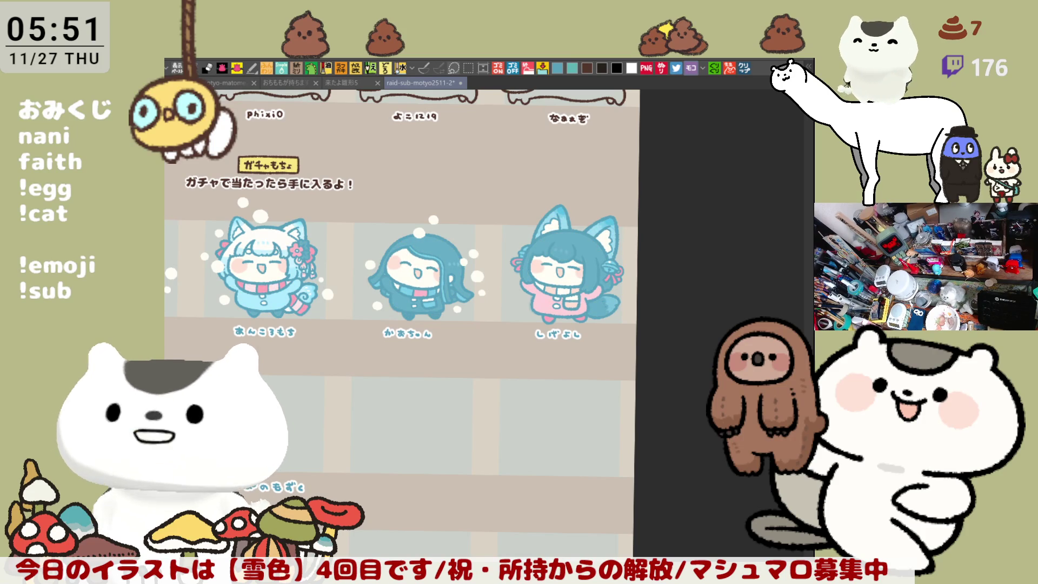
{"action": "key", "text": "m"}
{"action": "left_click_drag", "start_coordinate": [700, 404], "coordinate": [493, 180]}
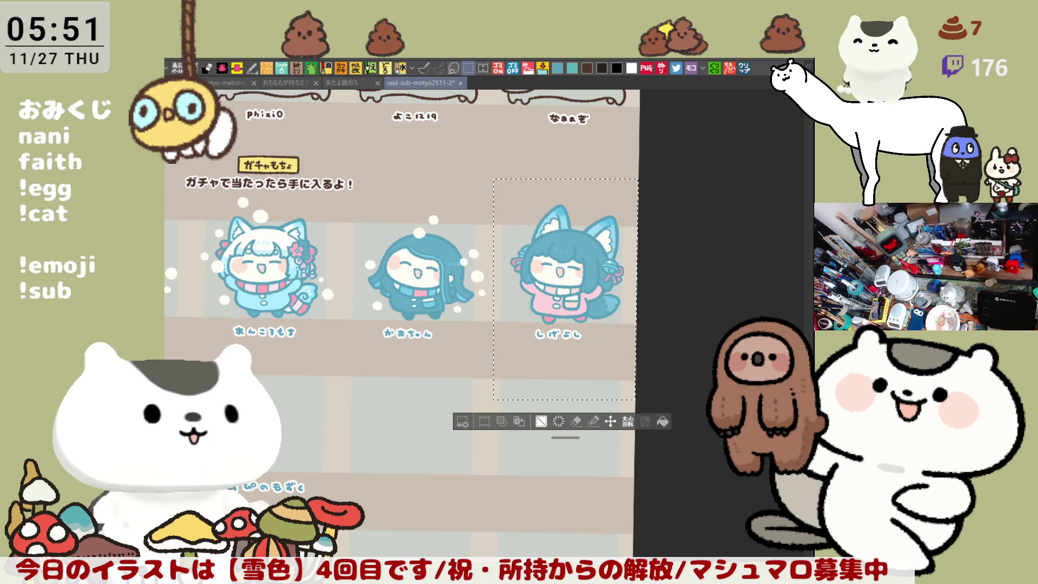
{"action": "key", "text": "ctrl+d"}
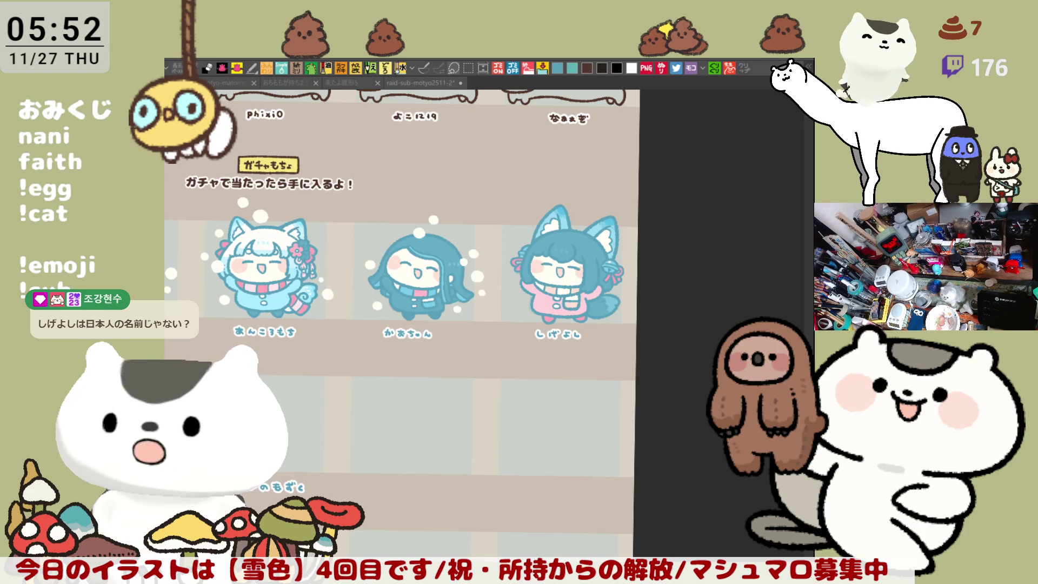
{"action": "left_click_drag", "start_coordinate": [491, 197], "coordinate": [633, 395]}
{"action": "left_click_drag", "start_coordinate": [400, 325], "coordinate": [517, 219]}
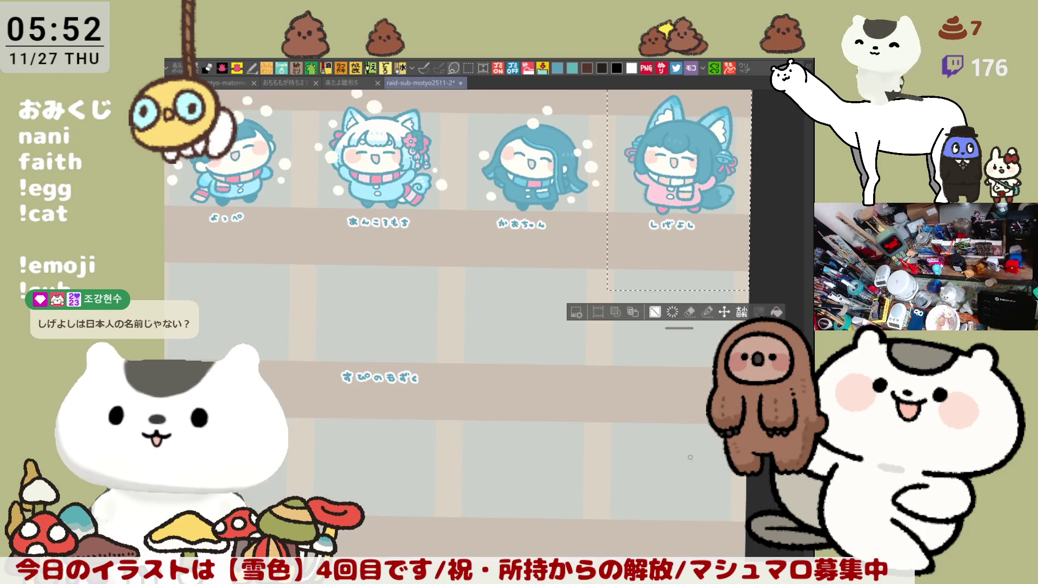
{"action": "key", "text": "ctrl+d"}
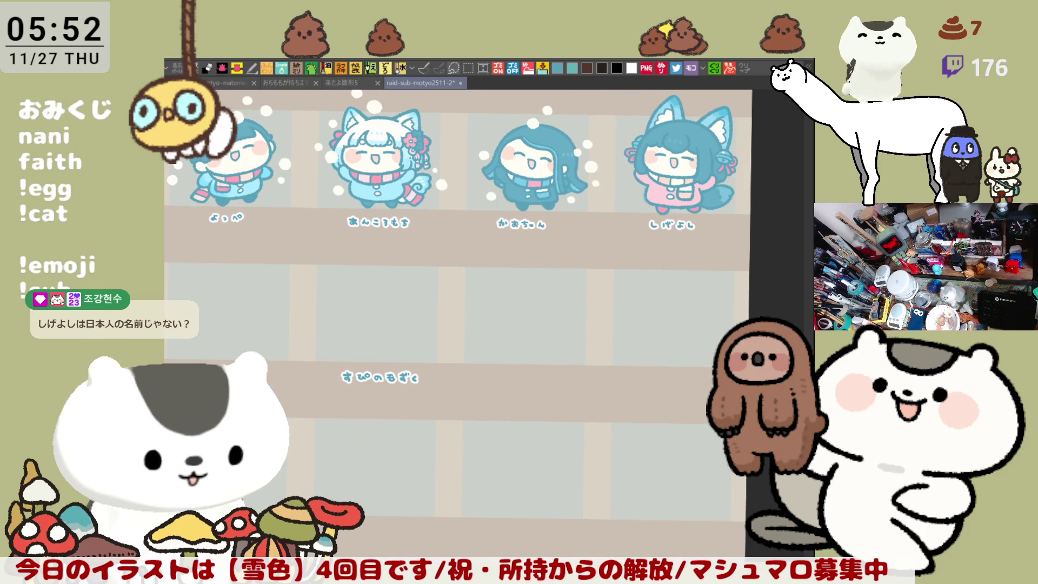
Step: Pan up to bring the long-cat row into view
{"action": "left_click_drag", "start_coordinate": [533, 503], "coordinate": [576, 541]}
{"action": "mouse_move", "coordinate": [536, 427]}
{"action": "left_mouse_down"}
{"action": "mouse_move", "coordinate": [576, 471]}
{"action": "mouse_move", "coordinate": [599, 547]}
{"action": "left_mouse_up"}
{"action": "mouse_move", "coordinate": [567, 448]}
{"action": "left_mouse_down"}
{"action": "mouse_move", "coordinate": [609, 490]}
{"action": "mouse_move", "coordinate": [580, 519]}
{"action": "left_mouse_up"}
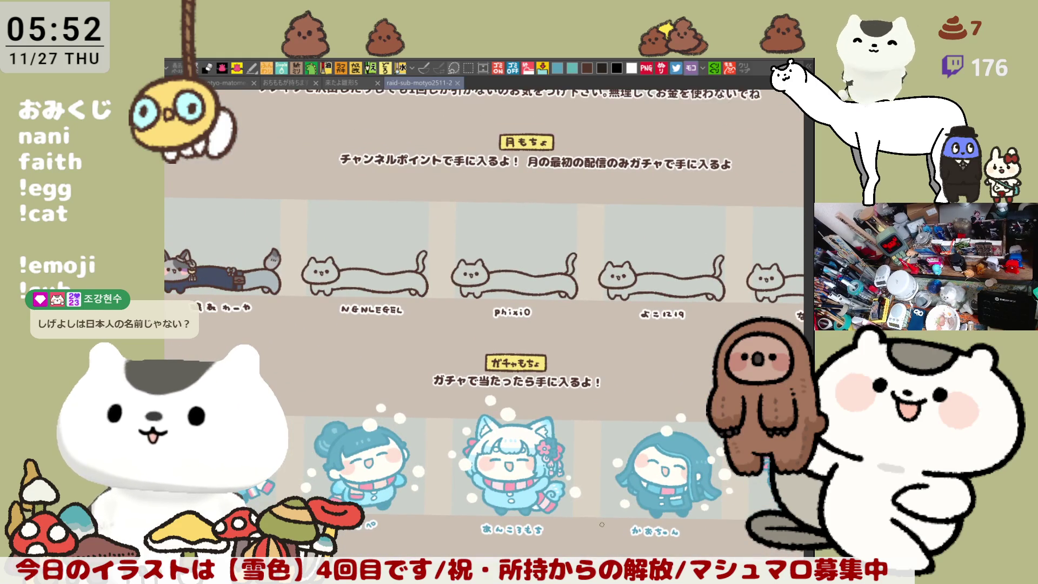
Step: Zoom in close on the second long cat's head in the top row
{"action": "scroll", "coordinate": [401, 318], "scroll_direction": "up", "scroll_amount": 5}
{"action": "mouse_move", "coordinate": [201, 177]}
{"action": "left_mouse_down"}
{"action": "mouse_move", "coordinate": [364, 264]}
{"action": "mouse_move", "coordinate": [499, 418]}
{"action": "left_mouse_up"}
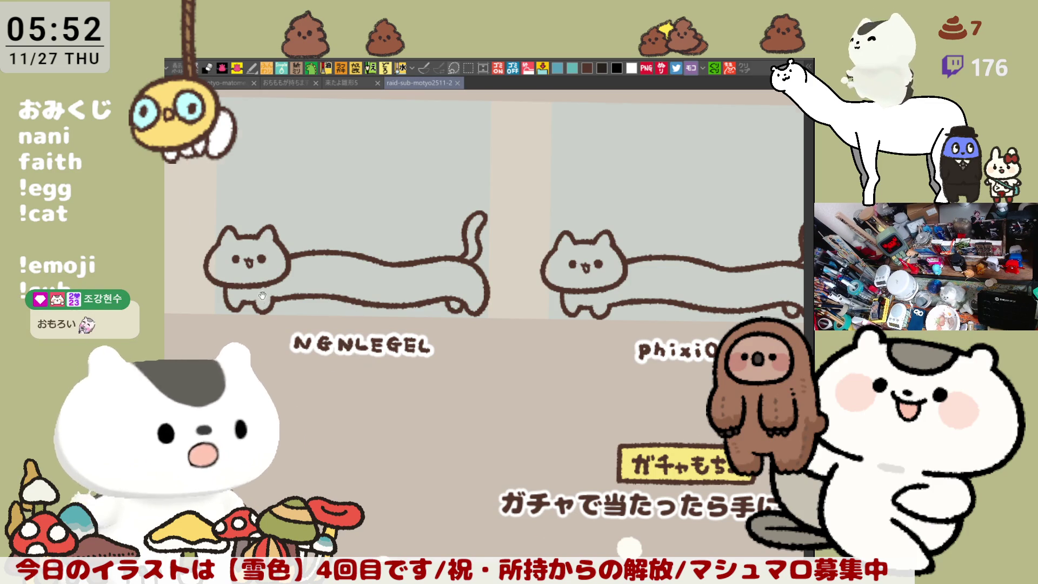
{"action": "scroll", "coordinate": [302, 331], "scroll_direction": "up", "scroll_amount": 3}
{"action": "scroll", "coordinate": [301, 327], "scroll_direction": "up", "scroll_amount": 2}
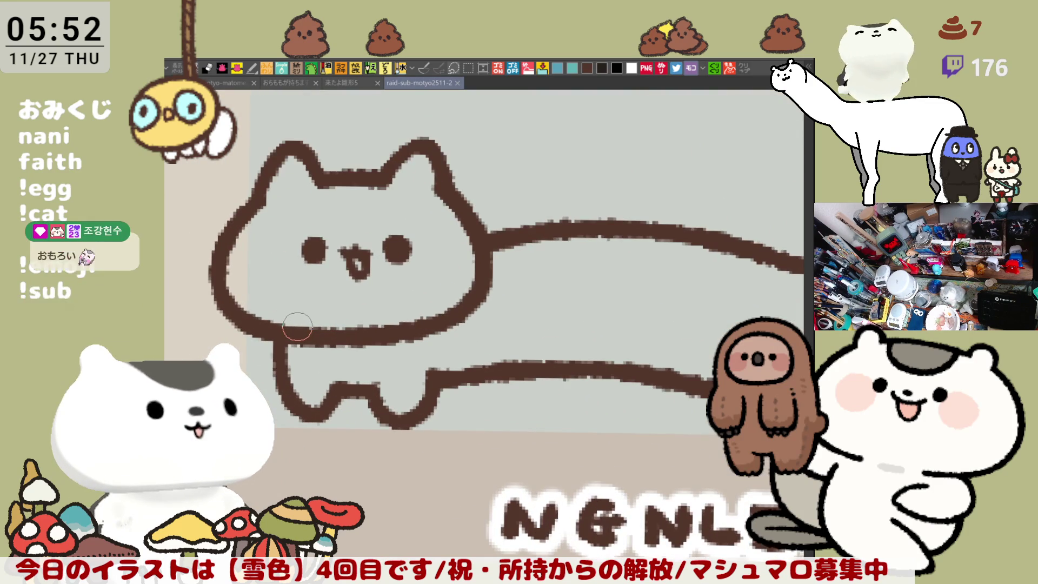
Step: Paint over the head-body join line and retrace the right side of the head outline
{"action": "left_click_drag", "start_coordinate": [606, 377], "coordinate": [666, 368]}
{"action": "left_click_drag", "start_coordinate": [581, 217], "coordinate": [584, 208]}
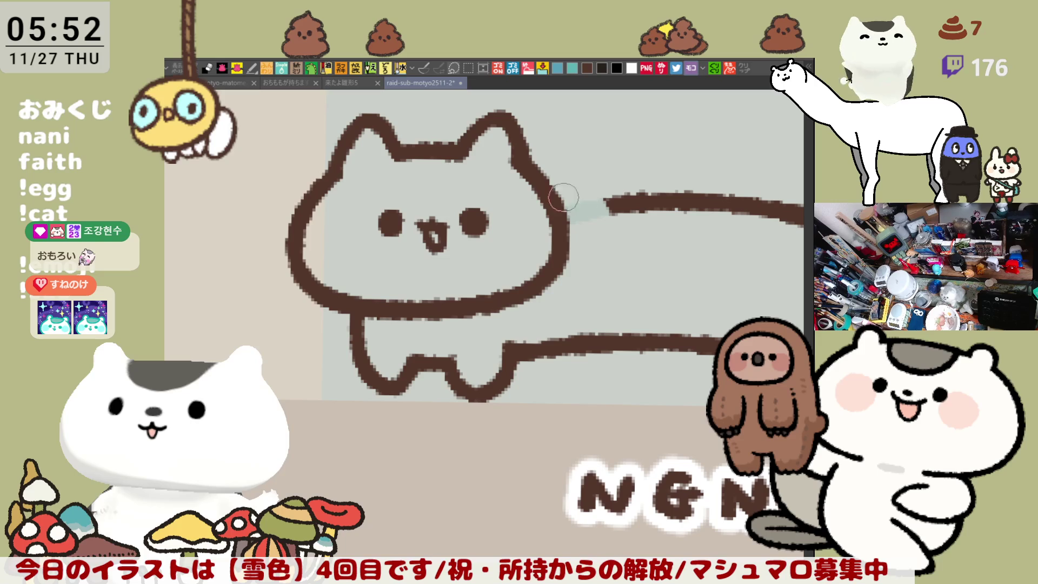
{"action": "left_click_drag", "start_coordinate": [550, 177], "coordinate": [564, 180]}
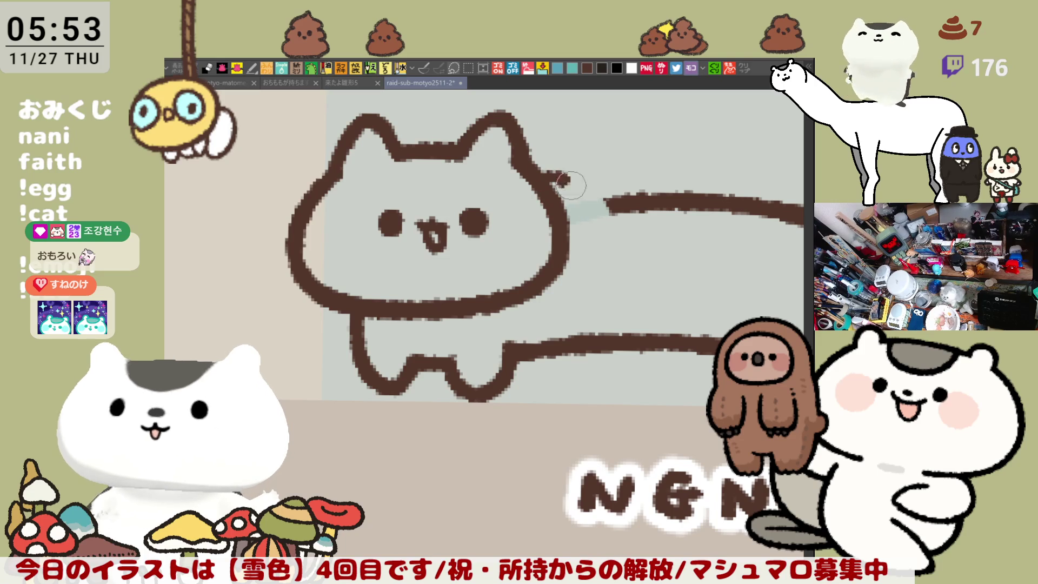
{"action": "key", "text": "ctrl+z"}
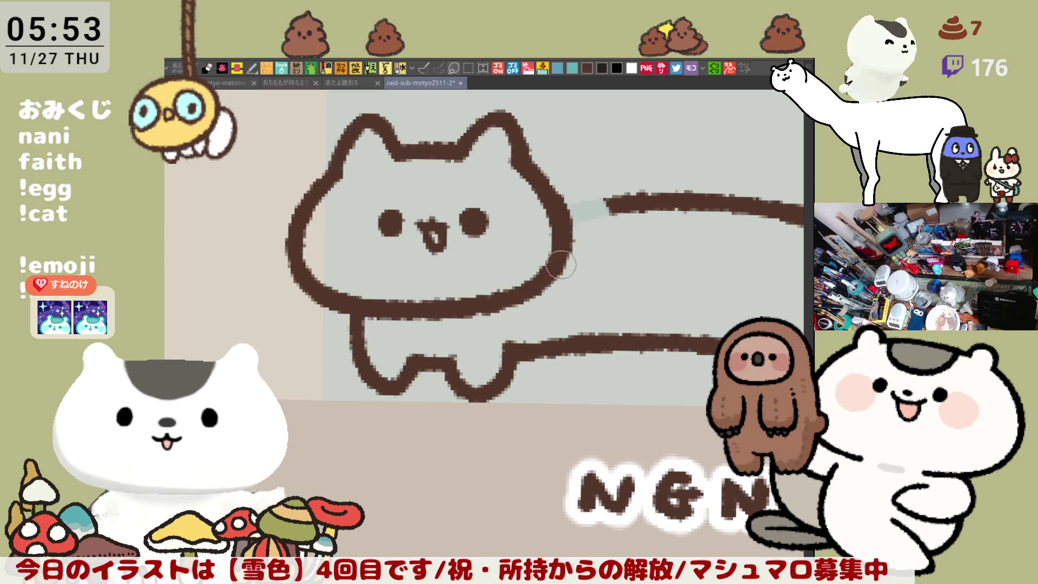
{"action": "left_click_drag", "start_coordinate": [554, 196], "coordinate": [556, 249]}
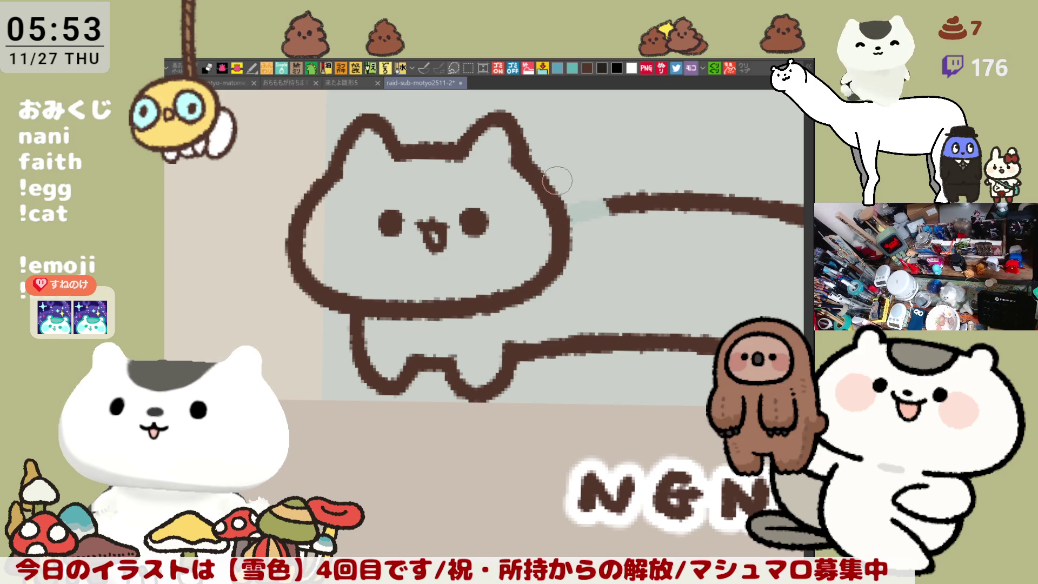
Step: Draw the right headphone earcup curve after several retries, then add an inner line
{"action": "left_click_drag", "start_coordinate": [561, 169], "coordinate": [573, 259]}
{"action": "key", "text": "ctrl+z"}
{"action": "mouse_move", "coordinate": [546, 167]}
{"action": "left_mouse_down"}
{"action": "mouse_move", "coordinate": [616, 227]}
{"action": "mouse_move", "coordinate": [571, 257]}
{"action": "left_mouse_up"}
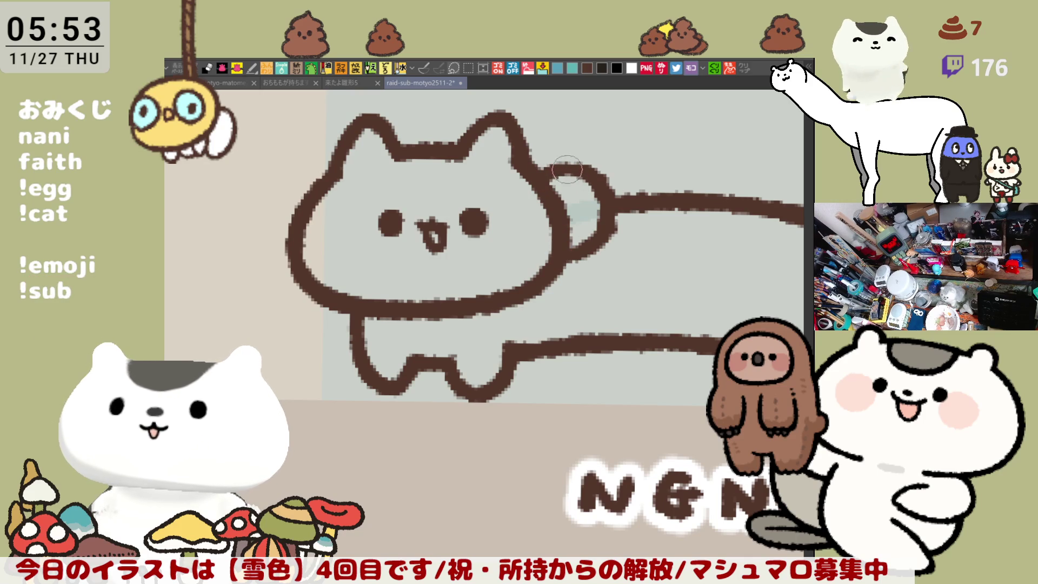
{"action": "key", "text": "ctrl+z"}
{"action": "mouse_move", "coordinate": [546, 172]}
{"action": "left_mouse_down"}
{"action": "mouse_move", "coordinate": [573, 254]}
{"action": "mouse_move", "coordinate": [559, 273]}
{"action": "left_mouse_up"}
{"action": "key", "text": "ctrl+z"}
{"action": "left_click_drag", "start_coordinate": [555, 182], "coordinate": [564, 265]}
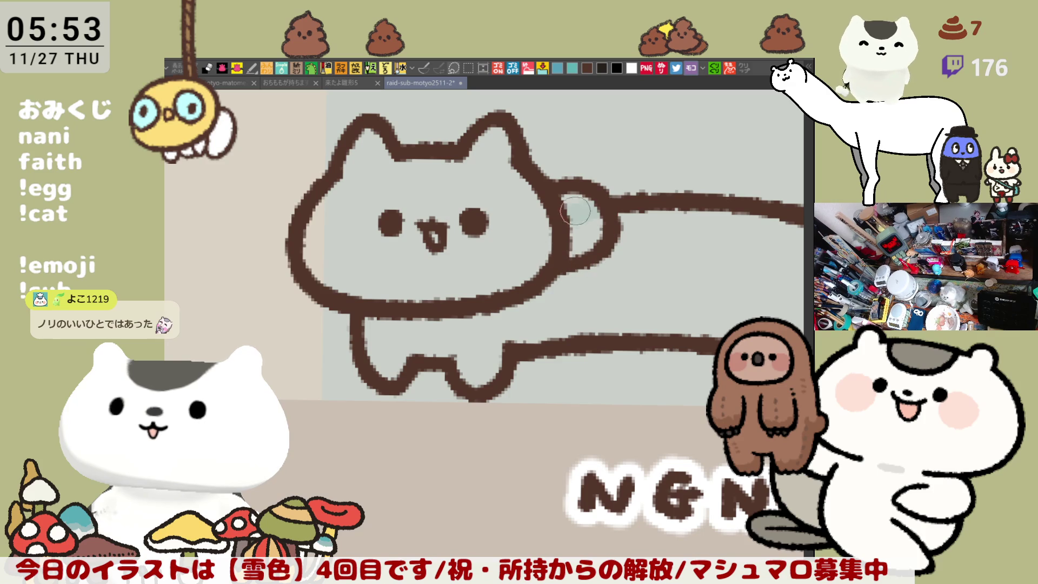
{"action": "left_click_drag", "start_coordinate": [563, 187], "coordinate": [574, 265]}
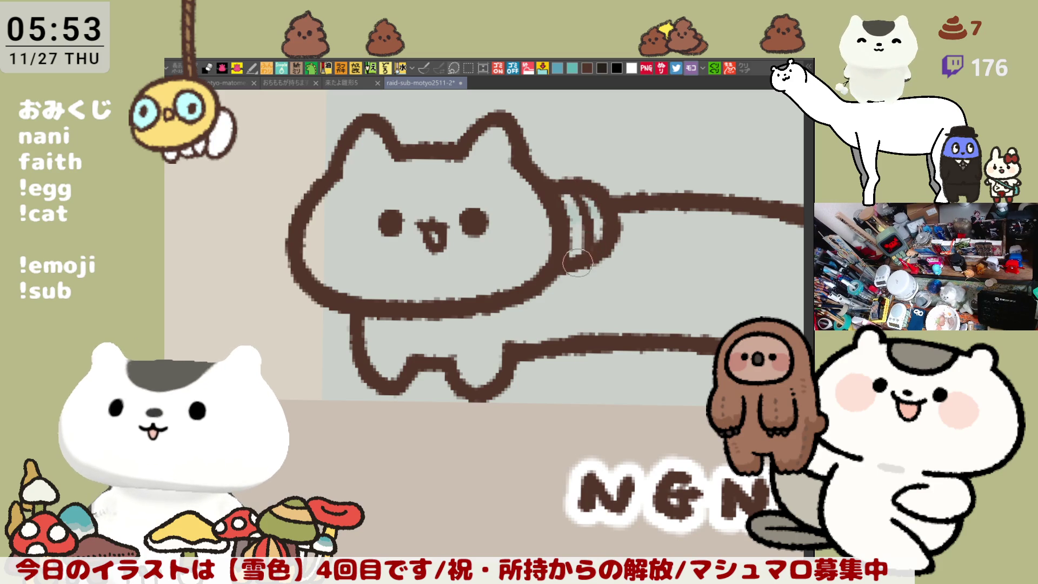
Step: Draw the left earcup curve and join it to the head outline
{"action": "left_click_drag", "start_coordinate": [589, 228], "coordinate": [635, 237]}
{"action": "left_click_drag", "start_coordinate": [314, 222], "coordinate": [342, 289]}
{"action": "key", "text": "ctrl+z"}
{"action": "mouse_move", "coordinate": [324, 209]}
{"action": "left_mouse_down"}
{"action": "mouse_move", "coordinate": [301, 231]}
{"action": "mouse_move", "coordinate": [344, 266]}
{"action": "left_mouse_up"}
{"action": "left_click_drag", "start_coordinate": [324, 210], "coordinate": [373, 191]}
{"action": "key", "text": "ctrl+z"}
{"action": "left_click_drag", "start_coordinate": [305, 227], "coordinate": [359, 204]}
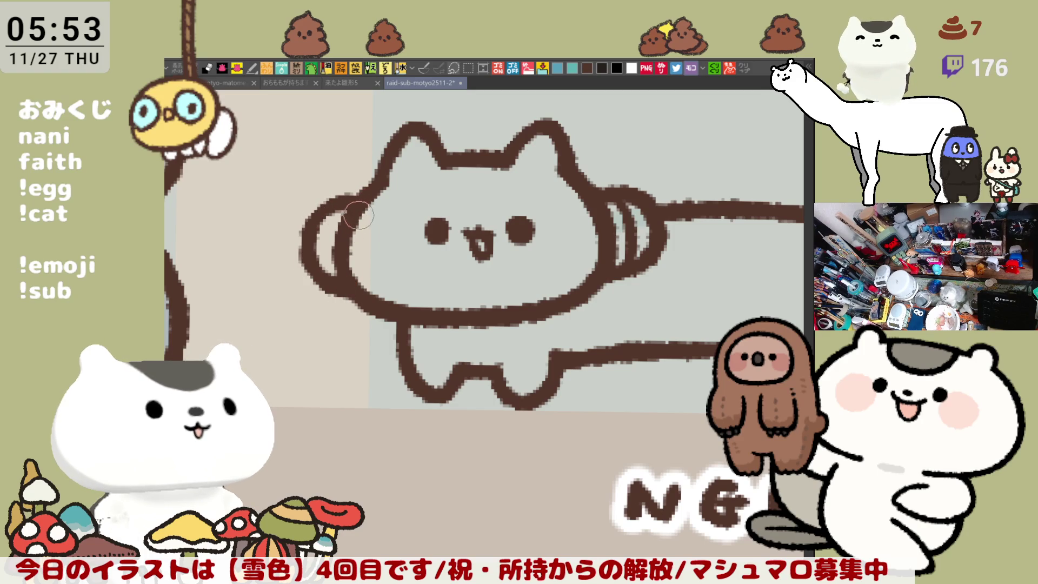
Step: Add two thin inner lines in the left earcup and save the supporter sheet
{"action": "left_click_drag", "start_coordinate": [338, 206], "coordinate": [325, 281]}
{"action": "key", "text": "ctrl+z"}
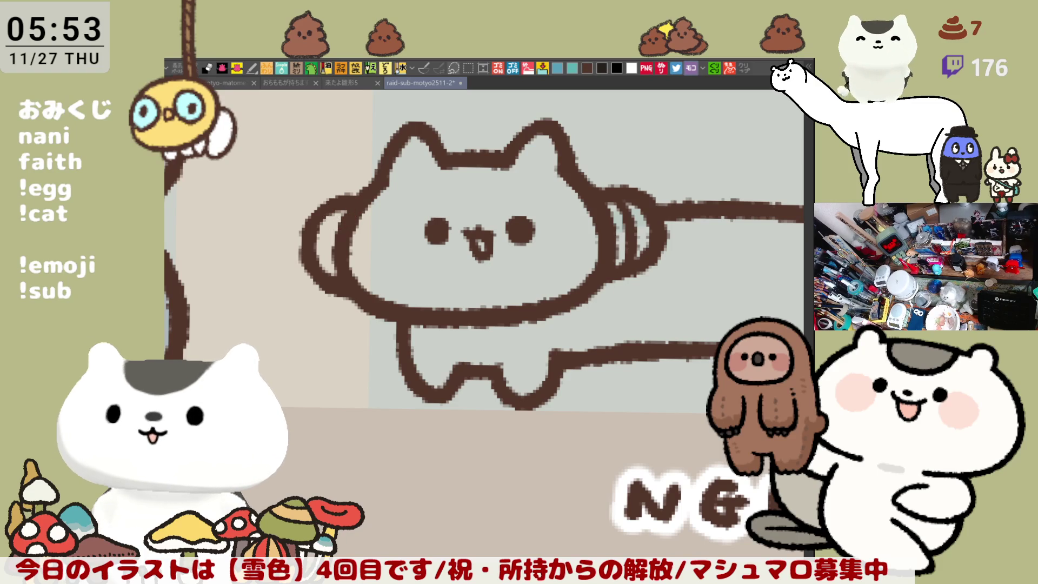
{"action": "mouse_move", "coordinate": [354, 212]}
{"action": "left_mouse_down"}
{"action": "mouse_move", "coordinate": [325, 244]}
{"action": "mouse_move", "coordinate": [327, 286]}
{"action": "mouse_move", "coordinate": [323, 240]}
{"action": "mouse_move", "coordinate": [332, 295]}
{"action": "left_mouse_up"}
{"action": "key", "text": "ctrl+z"}
{"action": "key", "text": "ctrl+z"}
{"action": "key", "text": "ctrl+z"}
{"action": "key", "text": "ctrl+z"}
{"action": "key", "text": "ctrl+z"}
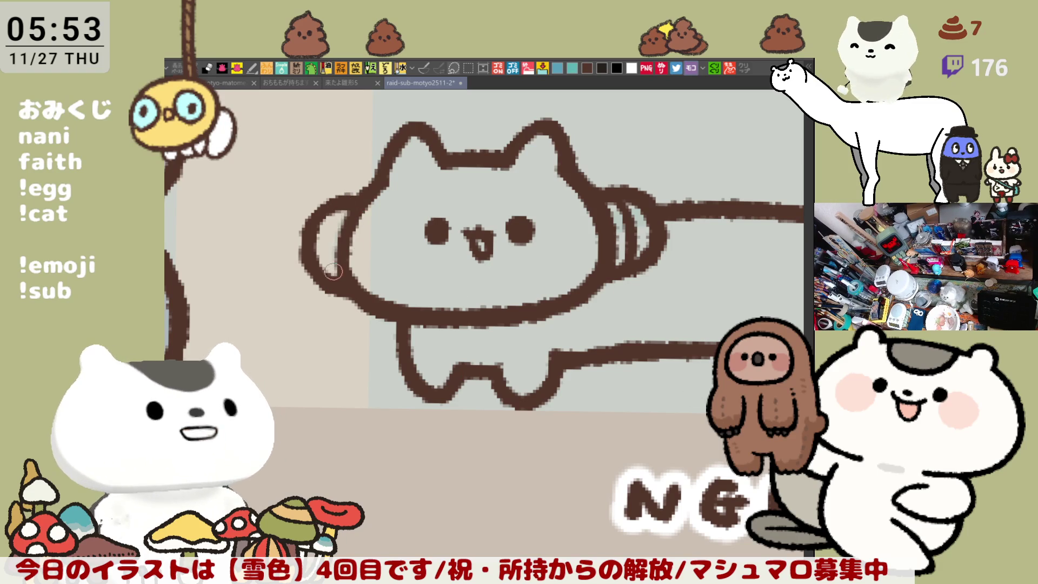
{"action": "left_click_drag", "start_coordinate": [344, 201], "coordinate": [333, 275]}
{"action": "left_click_drag", "start_coordinate": [348, 196], "coordinate": [333, 282]}
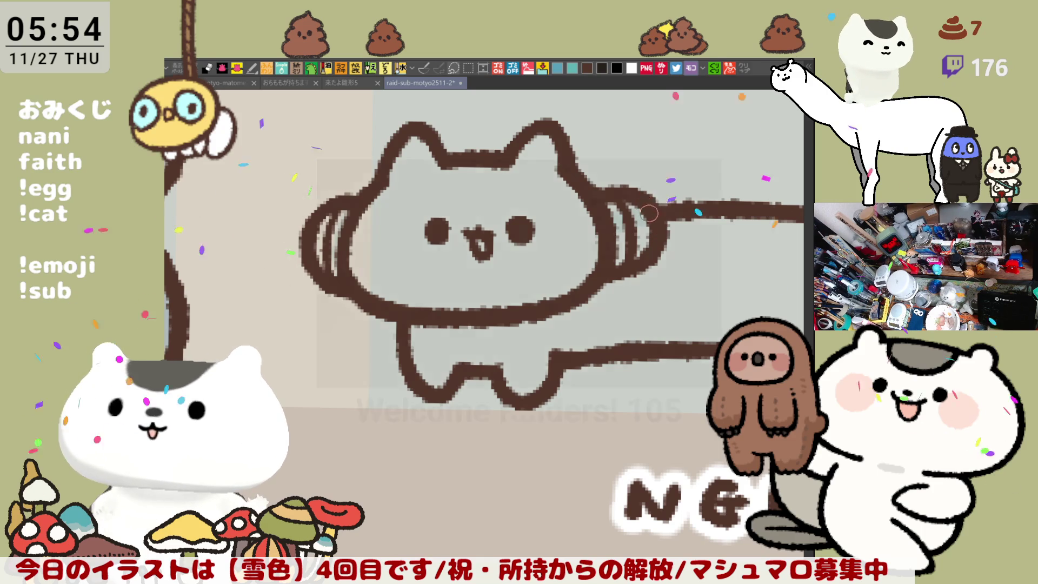
{"action": "key", "text": "ctrl+s"}
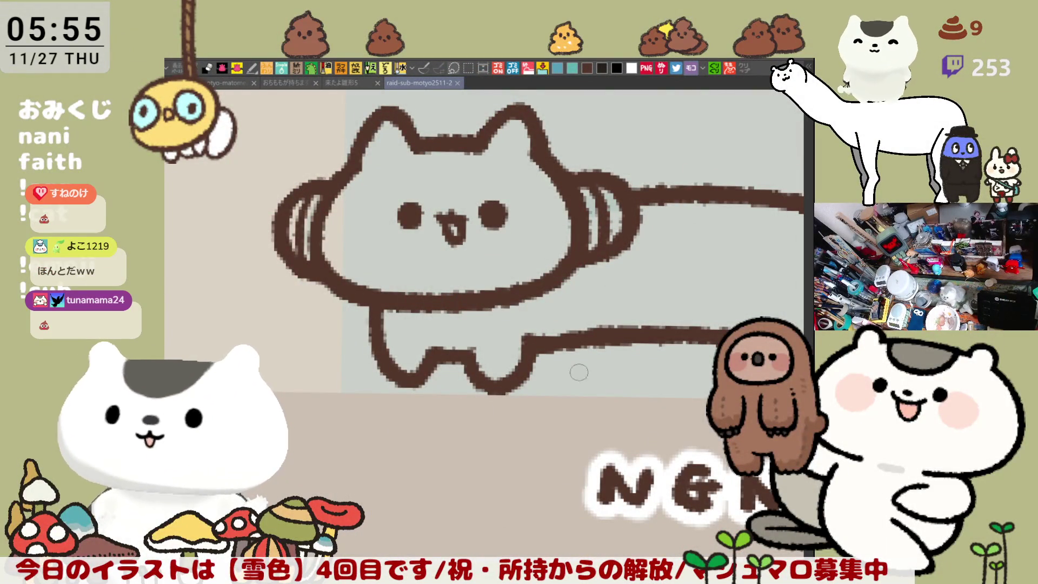
Step: Add brown along the top of the head, undoing stray strokes between the ears and on the left earcup
{"action": "mouse_move", "coordinate": [454, 179]}
{"action": "left_mouse_down"}
{"action": "mouse_move", "coordinate": [546, 173]}
{"action": "mouse_move", "coordinate": [492, 174]}
{"action": "left_mouse_up"}
{"action": "key", "text": "ctrl+z"}
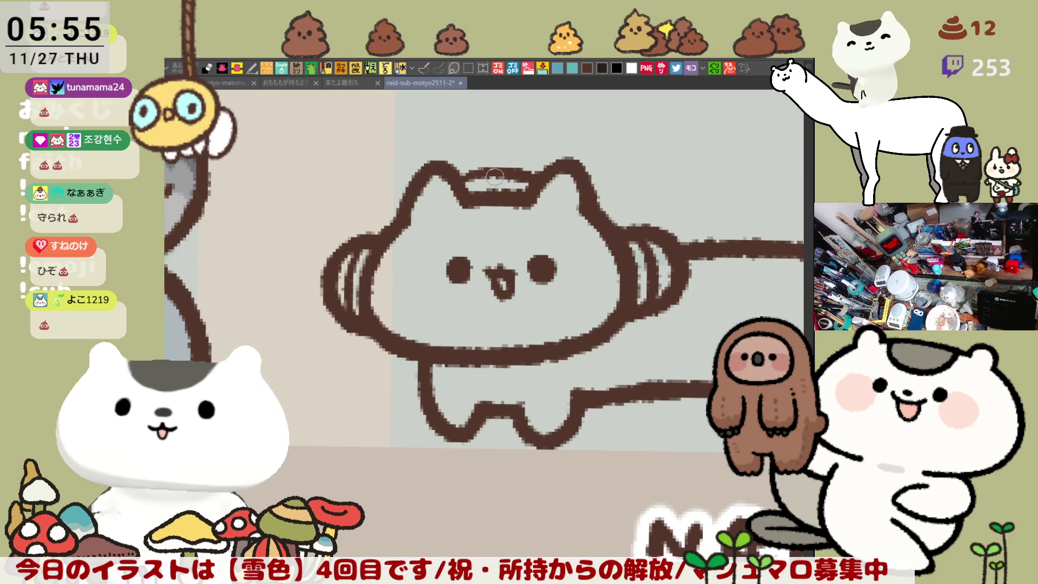
{"action": "mouse_move", "coordinate": [459, 180]}
{"action": "left_mouse_down"}
{"action": "mouse_move", "coordinate": [538, 177]}
{"action": "mouse_move", "coordinate": [502, 182]}
{"action": "left_mouse_up"}
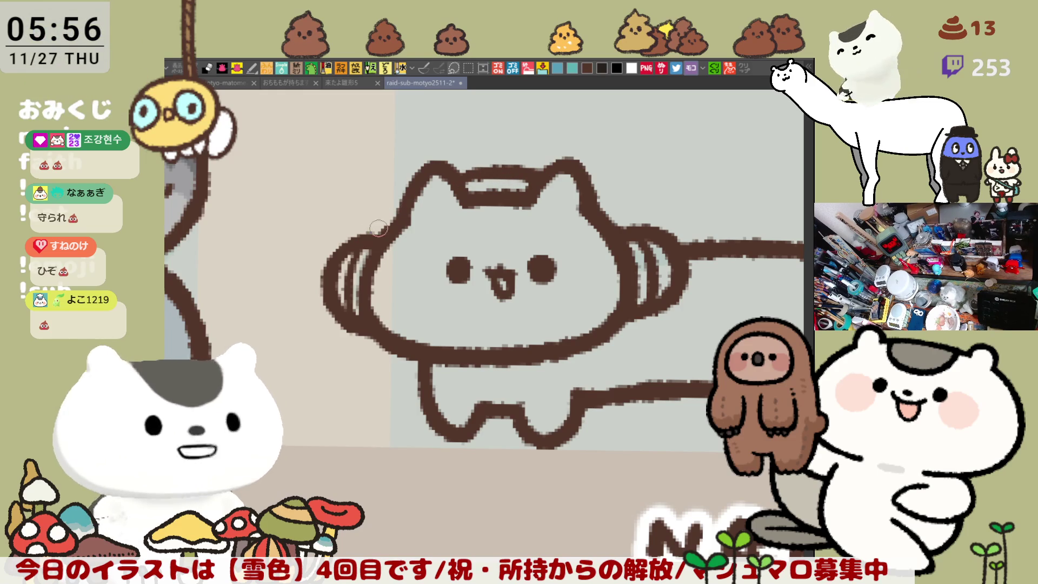
{"action": "mouse_move", "coordinate": [379, 217]}
{"action": "left_mouse_down"}
{"action": "mouse_move", "coordinate": [373, 232]}
{"action": "mouse_move", "coordinate": [390, 209]}
{"action": "left_mouse_up"}
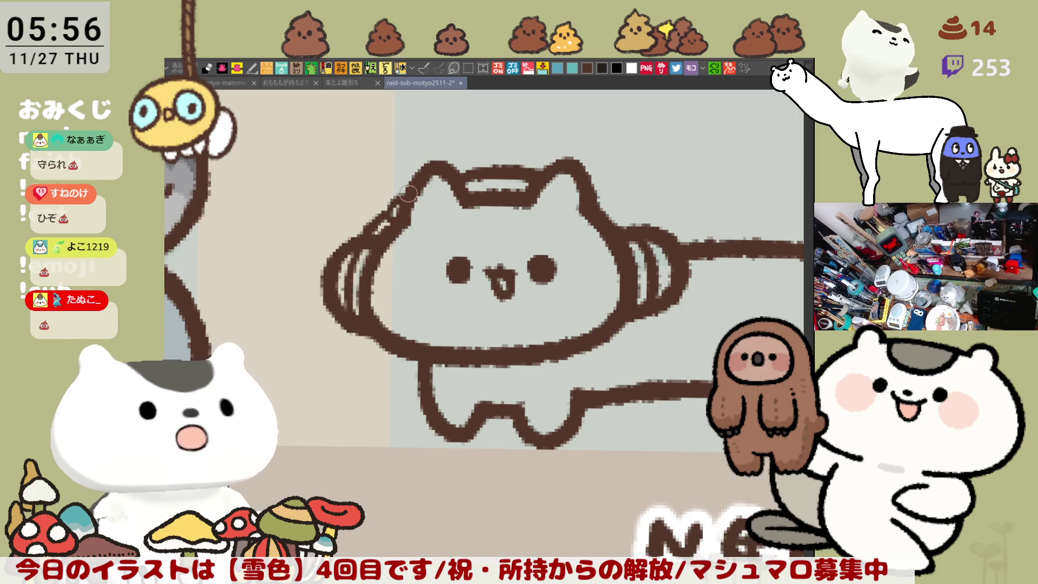
{"action": "key", "text": "ctrl+z"}
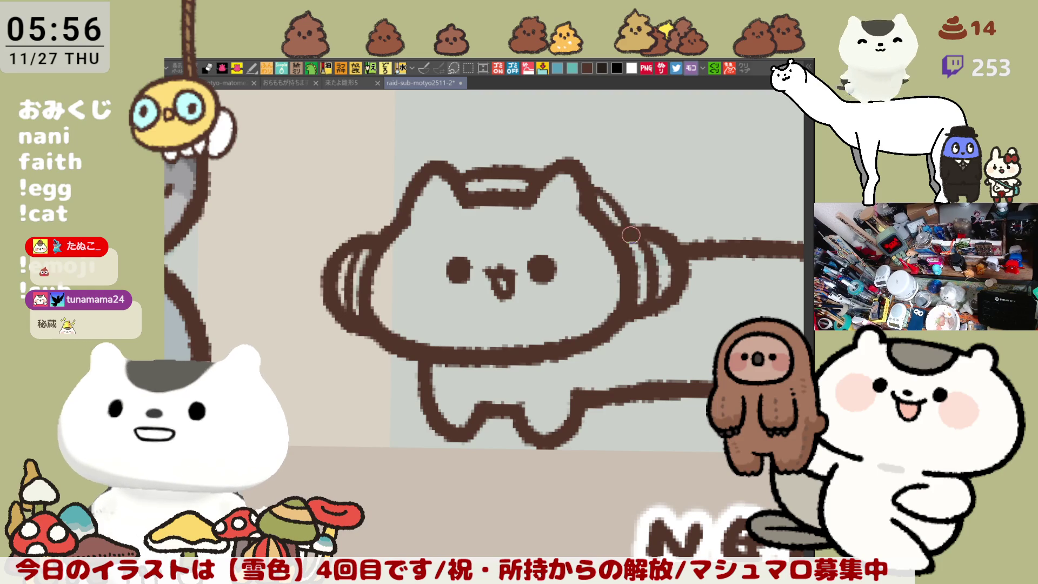
Step: Thicken the head outlines beside both headphones, then mirror the canvas to check
{"action": "left_click_drag", "start_coordinate": [581, 188], "coordinate": [630, 232]}
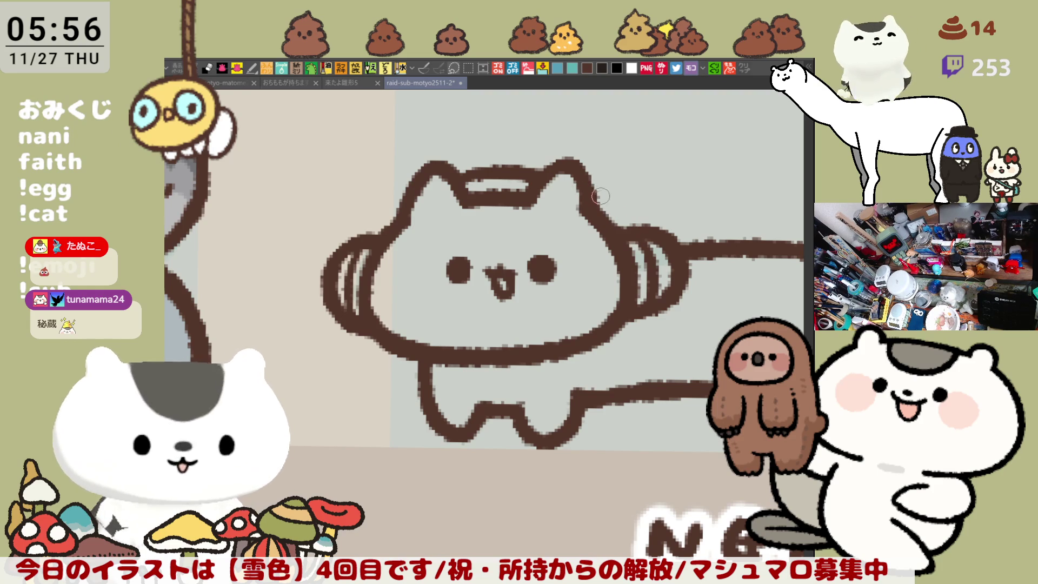
{"action": "left_click_drag", "start_coordinate": [377, 231], "coordinate": [392, 214]}
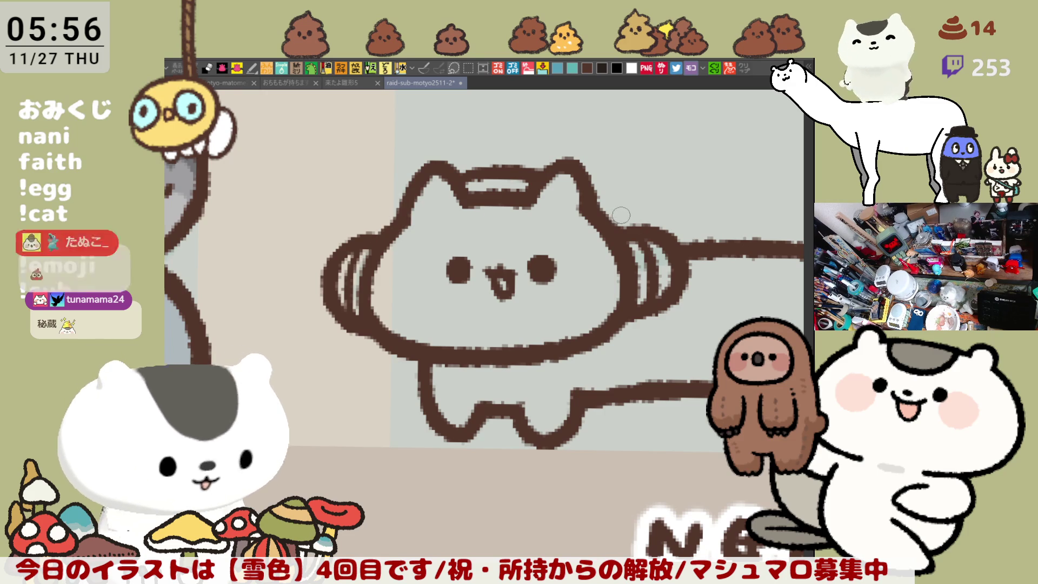
{"action": "left_click_drag", "start_coordinate": [597, 201], "coordinate": [635, 224]}
{"action": "key", "text": "ctrl+z"}
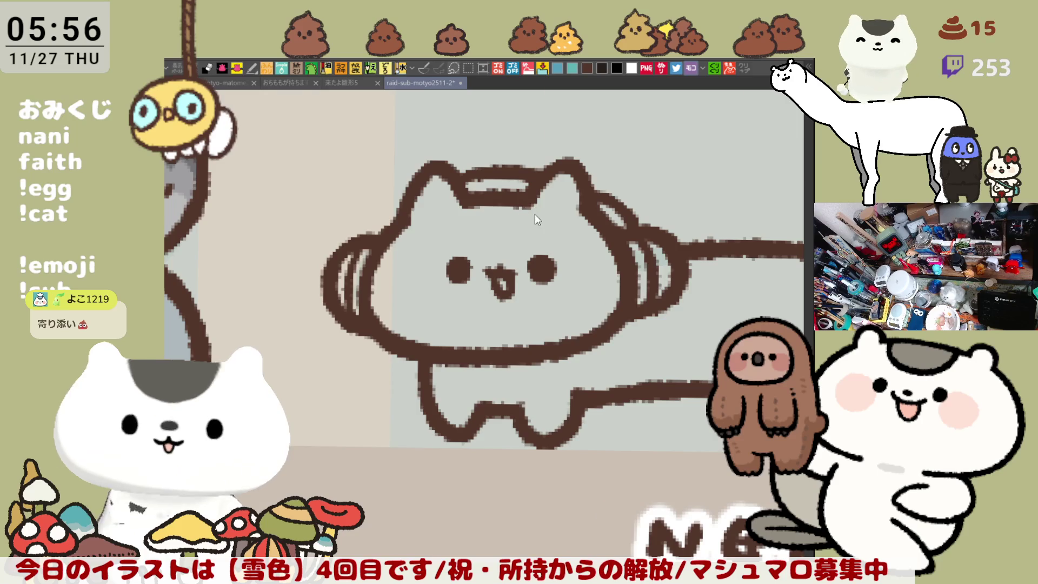
{"action": "key", "text": "h"}
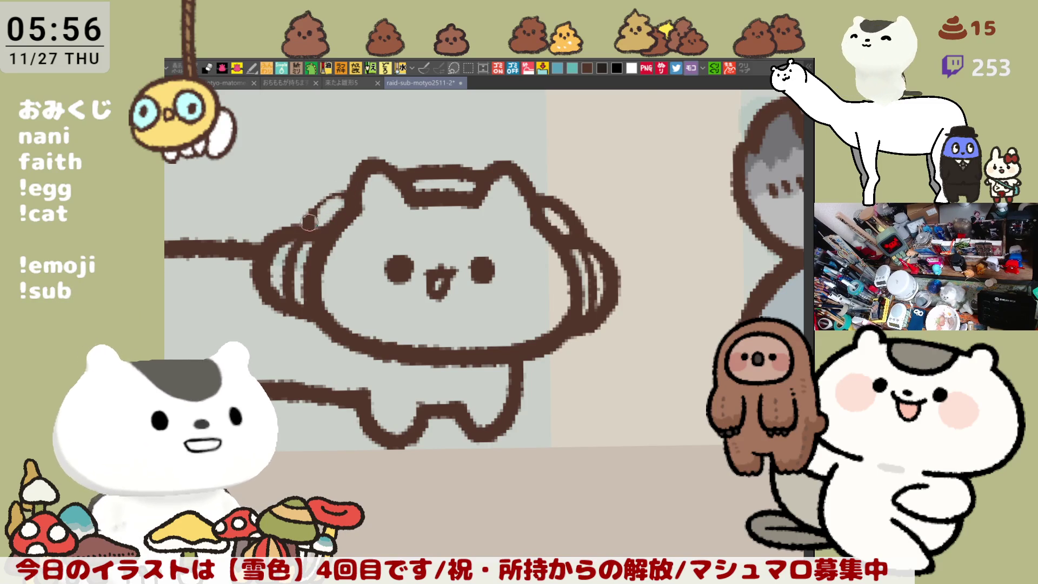
Step: Outline the top of the left earmuff, flip the view back, and try a head-top band stroke
{"action": "left_click_drag", "start_coordinate": [306, 224], "coordinate": [351, 192]}
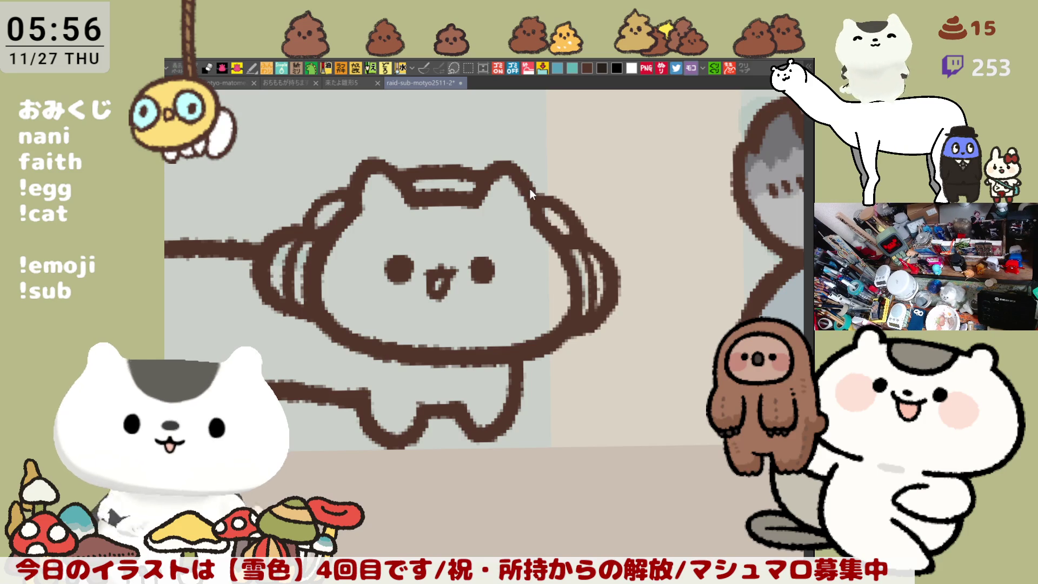
{"action": "key", "text": "h"}
{"action": "mouse_move", "coordinate": [533, 172]}
{"action": "left_mouse_down"}
{"action": "mouse_move", "coordinate": [478, 169]}
{"action": "mouse_move", "coordinate": [530, 171]}
{"action": "left_mouse_up"}
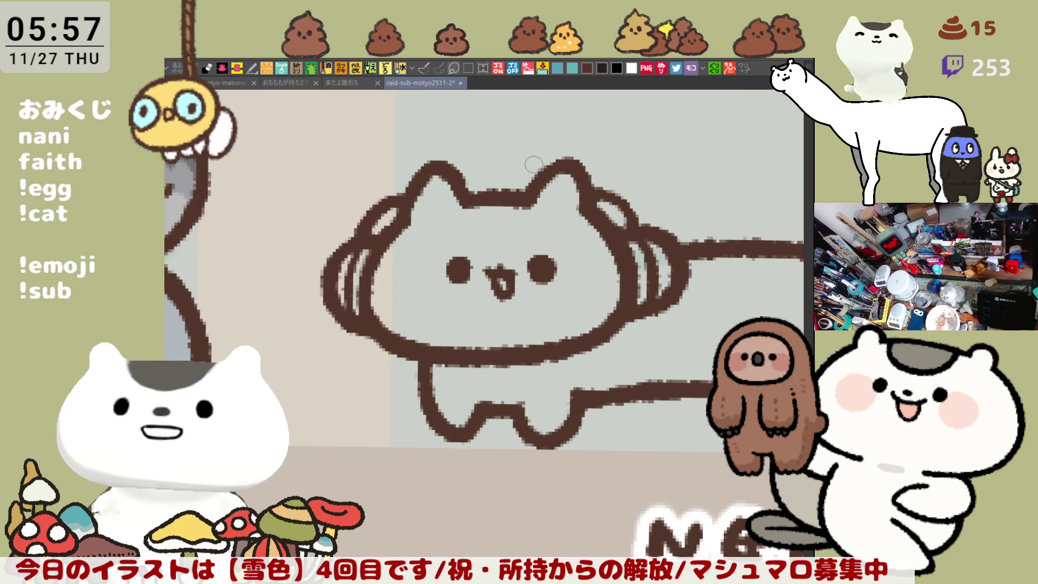
{"action": "key", "text": "ctrl+z"}
{"action": "key", "text": "ctrl+z"}
{"action": "key", "text": "ctrl+y"}
{"action": "key", "text": "ctrl+y"}
{"action": "key", "text": "ctrl+z"}
{"action": "key", "text": "ctrl+z"}
{"action": "key", "text": "ctrl+z"}
{"action": "key", "text": "ctrl+y"}
{"action": "key", "text": "ctrl+y"}
{"action": "key", "text": "ctrl+z"}
{"action": "key", "text": "ctrl+z"}
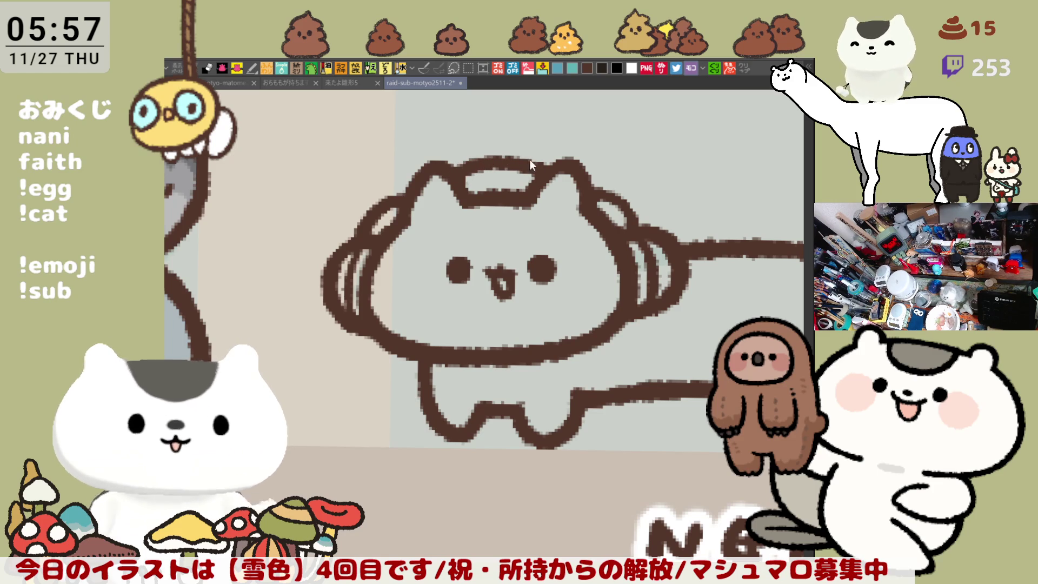
{"action": "key", "text": "ctrl+z"}
Step: Redraw the headband across the head top between the ears, comparing attempts until it sits right
{"action": "left_click_drag", "start_coordinate": [454, 165], "coordinate": [542, 170]}
{"action": "key", "text": "ctrl+z"}
{"action": "key", "text": "ctrl+y"}
{"action": "key", "text": "ctrl+z"}
{"action": "key", "text": "ctrl+y"}
{"action": "key", "text": "ctrl+z"}
{"action": "left_click_drag", "start_coordinate": [452, 168], "coordinate": [560, 165]}
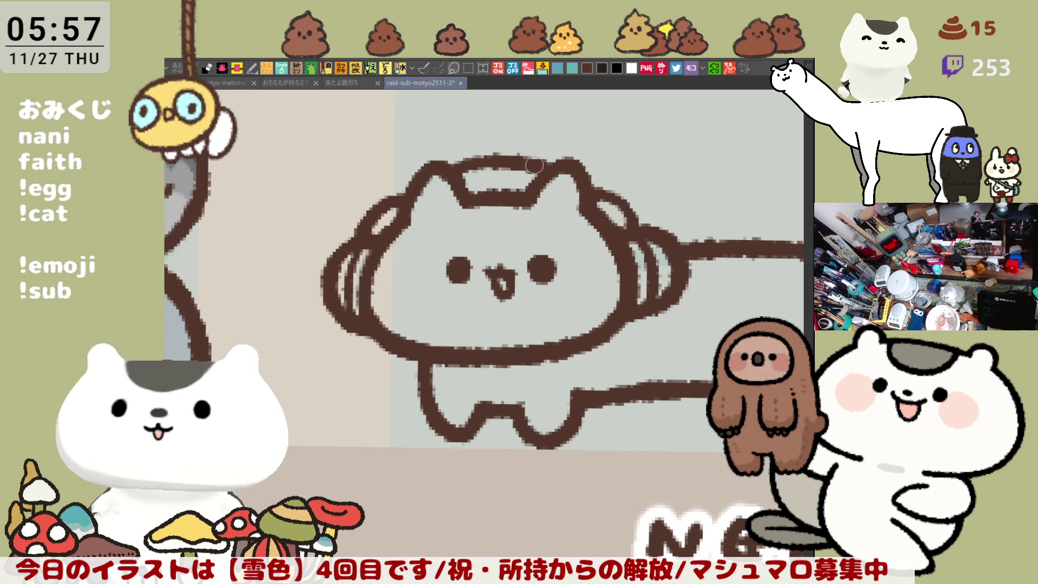
{"action": "key", "text": "ctrl+z"}
{"action": "left_click_drag", "start_coordinate": [459, 173], "coordinate": [556, 172]}
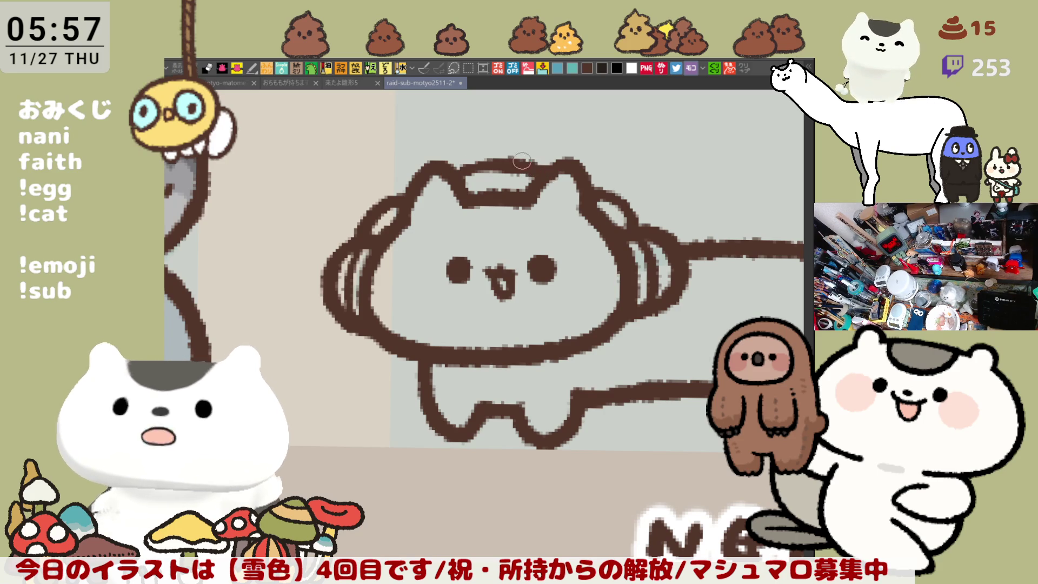
{"action": "key", "text": "ctrl+z"}
{"action": "left_click_drag", "start_coordinate": [443, 168], "coordinate": [552, 175]}
{"action": "key", "text": "ctrl+z"}
{"action": "left_click_drag", "start_coordinate": [458, 172], "coordinate": [557, 172]}
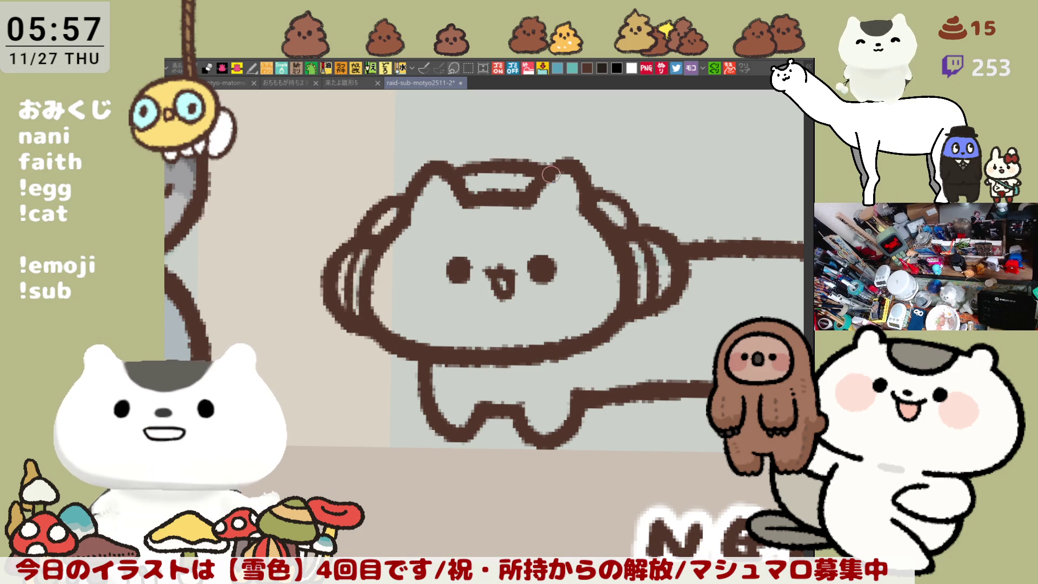
Step: Darken the inner left-ear outline and thicken the right-ear outline down its length
{"action": "left_click_drag", "start_coordinate": [463, 176], "coordinate": [459, 180]}
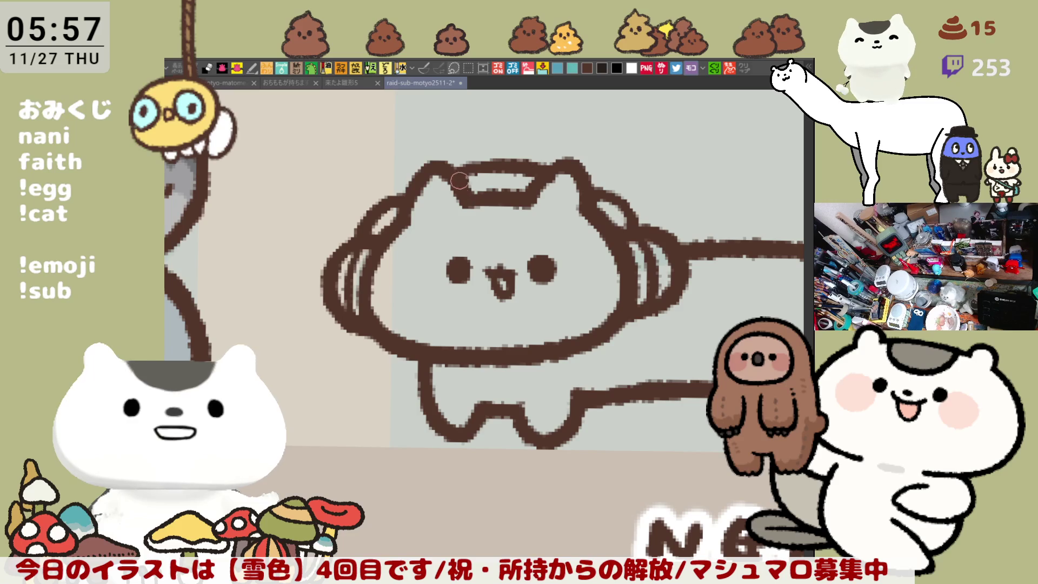
{"action": "left_click_drag", "start_coordinate": [548, 179], "coordinate": [577, 189]}
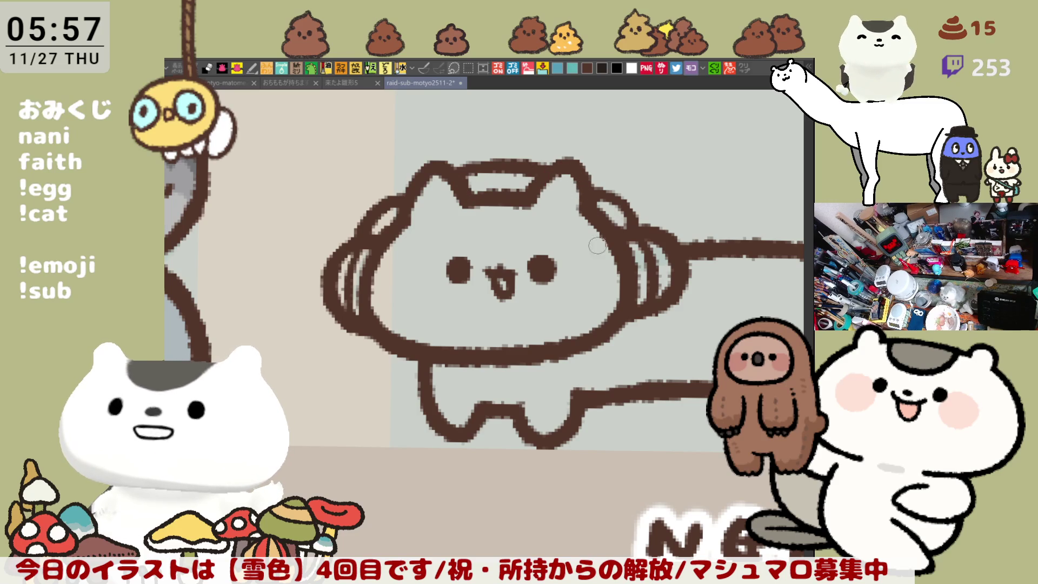
{"action": "scroll", "coordinate": [594, 235], "scroll_direction": "right", "scroll_amount": 3}
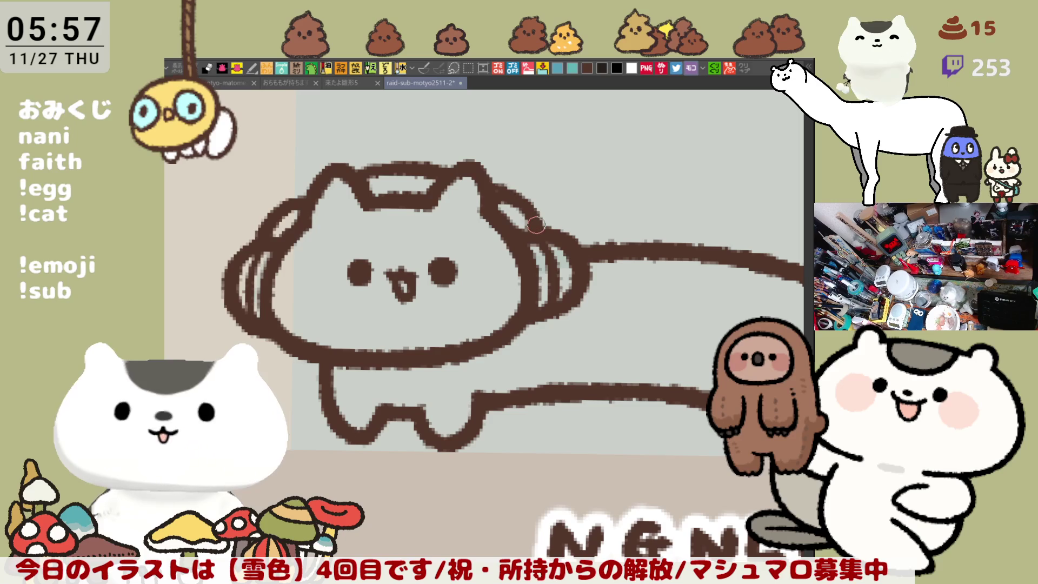
{"action": "left_click_drag", "start_coordinate": [492, 185], "coordinate": [536, 229]}
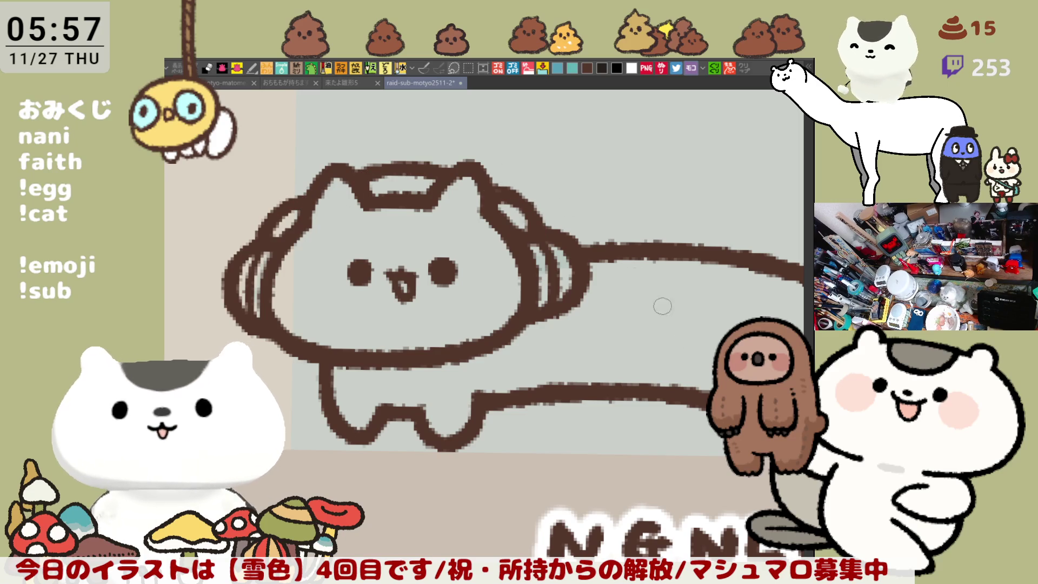
{"action": "scroll", "coordinate": [700, 382], "scroll_direction": "down", "scroll_amount": 10}
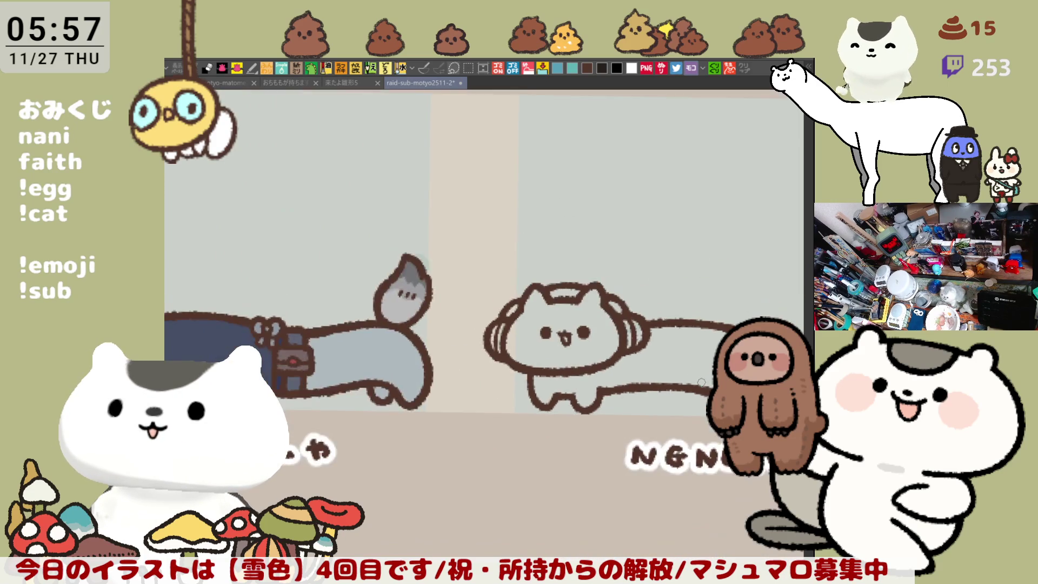
{"action": "scroll", "coordinate": [701, 382], "scroll_direction": "up", "scroll_amount": 8}
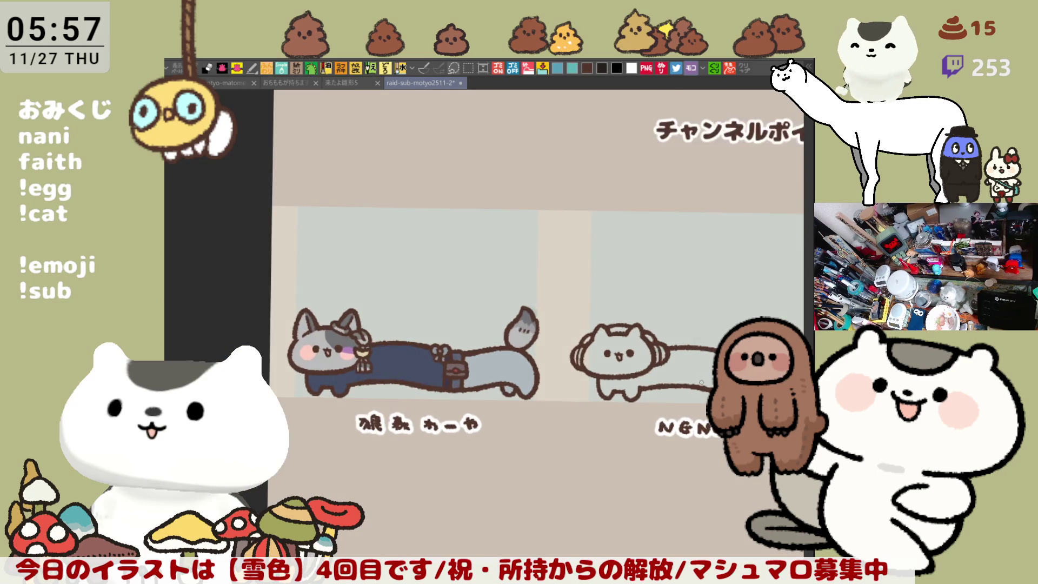
{"action": "scroll", "coordinate": [697, 377], "scroll_direction": "up", "scroll_amount": 2}
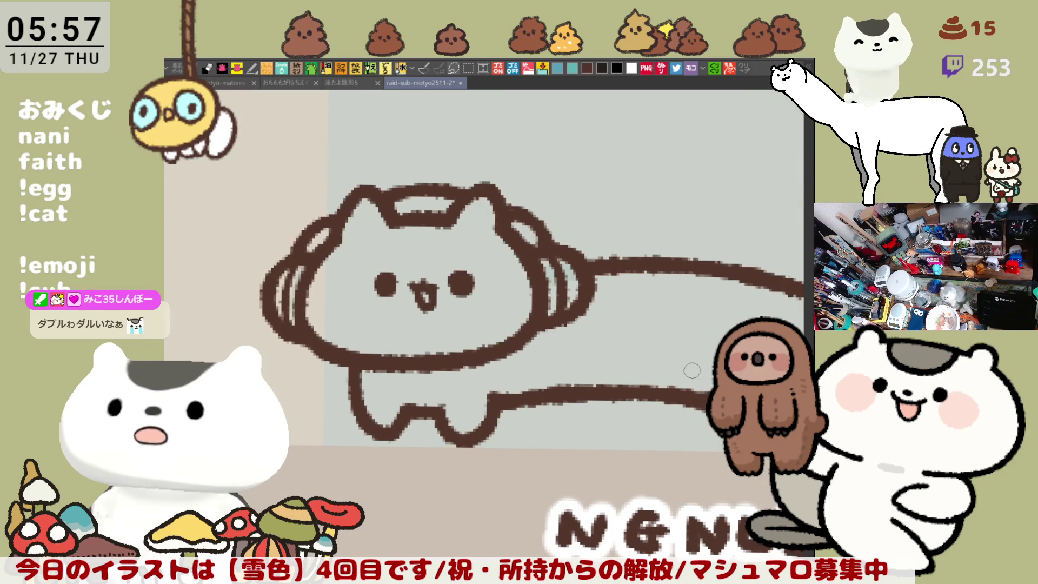
{"action": "scroll", "coordinate": [592, 361], "scroll_direction": "down", "scroll_amount": 3}
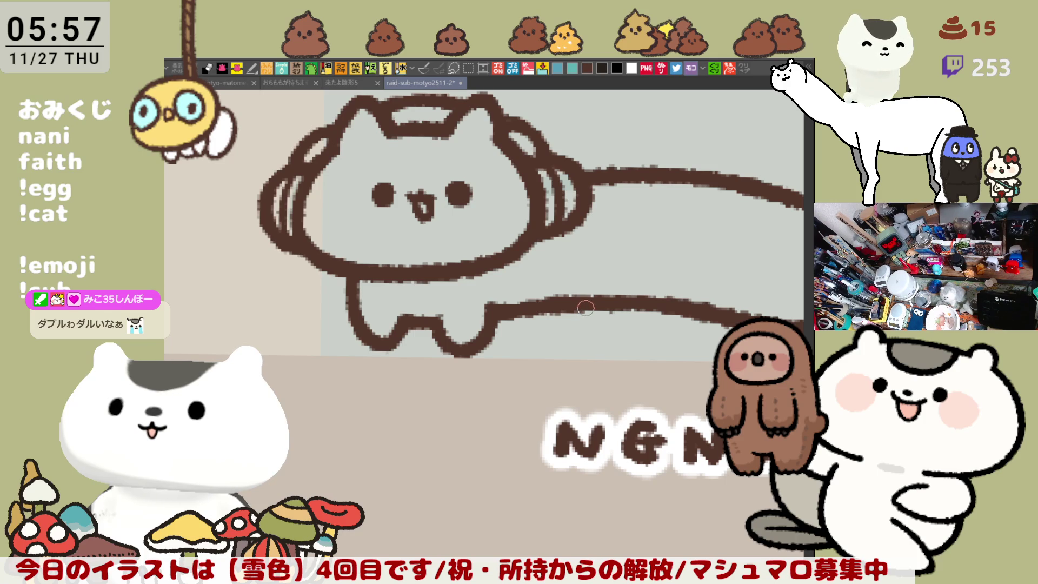
{"action": "scroll", "coordinate": [583, 294], "scroll_direction": "up", "scroll_amount": 1}
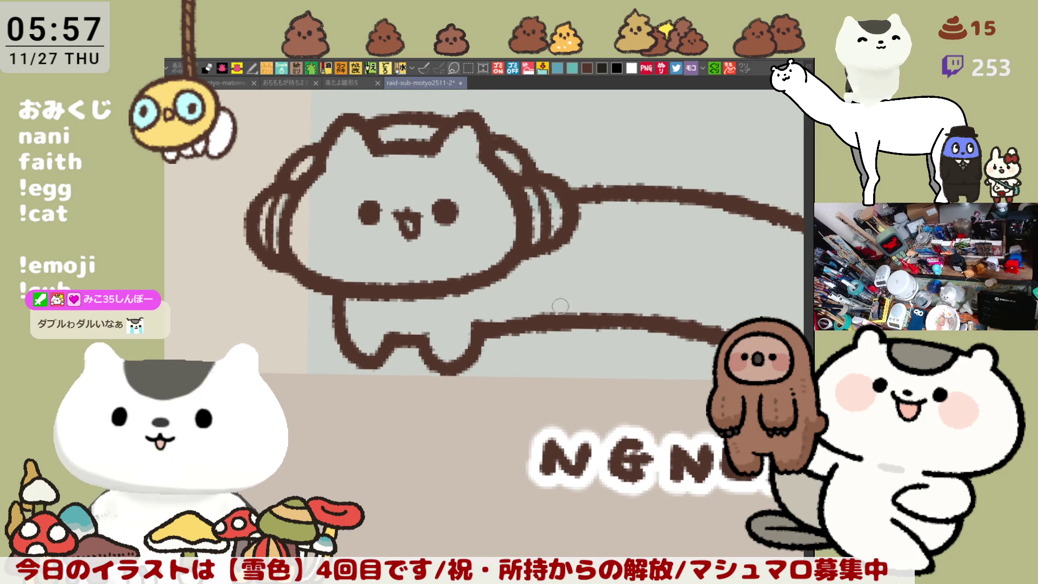
Step: Draw curved strokes around the left eye, the mouth and under the right eye, redoing failed attempts
{"action": "mouse_move", "coordinate": [342, 200]}
{"action": "left_mouse_down"}
{"action": "mouse_move", "coordinate": [373, 238]}
{"action": "mouse_move", "coordinate": [398, 219]}
{"action": "mouse_move", "coordinate": [459, 237]}
{"action": "left_mouse_up"}
{"action": "left_click_drag", "start_coordinate": [444, 200], "coordinate": [476, 233]}
{"action": "key", "text": "ctrl+z"}
{"action": "key", "text": "ctrl+z"}
{"action": "left_click_drag", "start_coordinate": [424, 209], "coordinate": [447, 239]}
{"action": "mouse_move", "coordinate": [470, 203]}
{"action": "left_mouse_down"}
{"action": "mouse_move", "coordinate": [479, 215]}
{"action": "mouse_move", "coordinate": [471, 234]}
{"action": "left_mouse_up"}
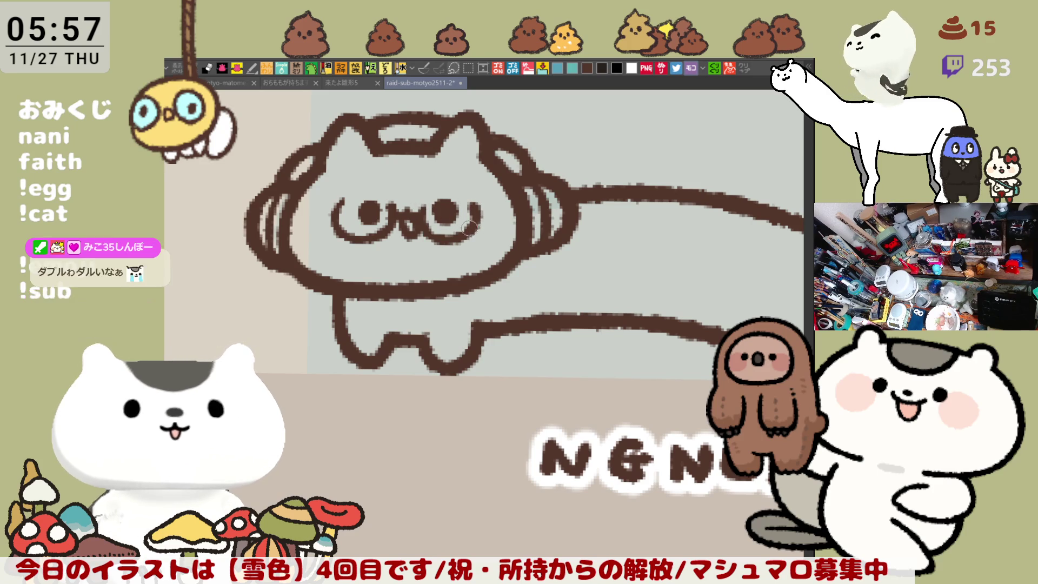
{"action": "key", "text": "ctrl+z"}
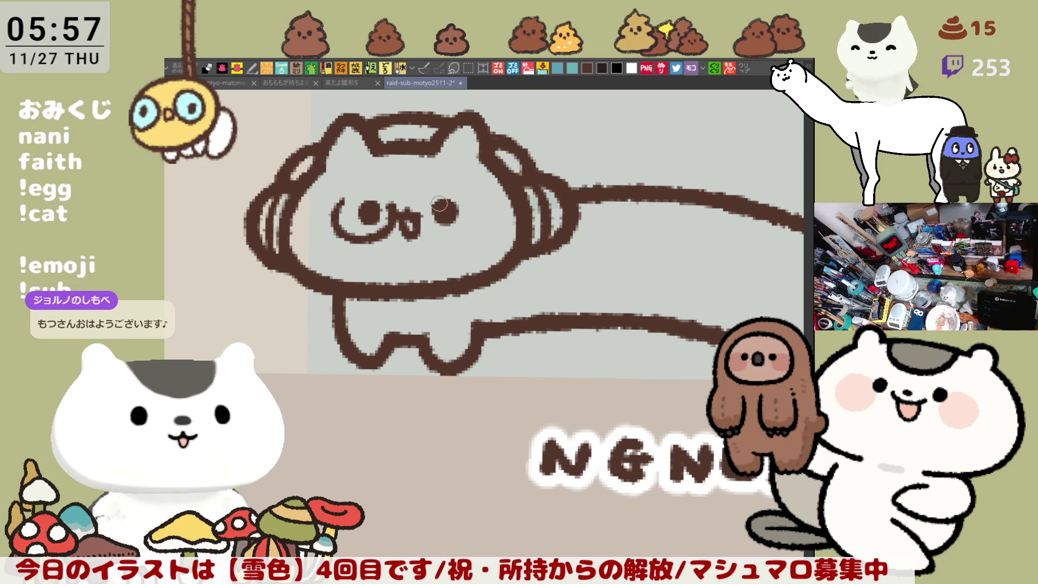
{"action": "left_click_drag", "start_coordinate": [476, 237], "coordinate": [476, 203]}
{"action": "key", "text": "ctrl+z"}
{"action": "key", "text": "ctrl+z"}
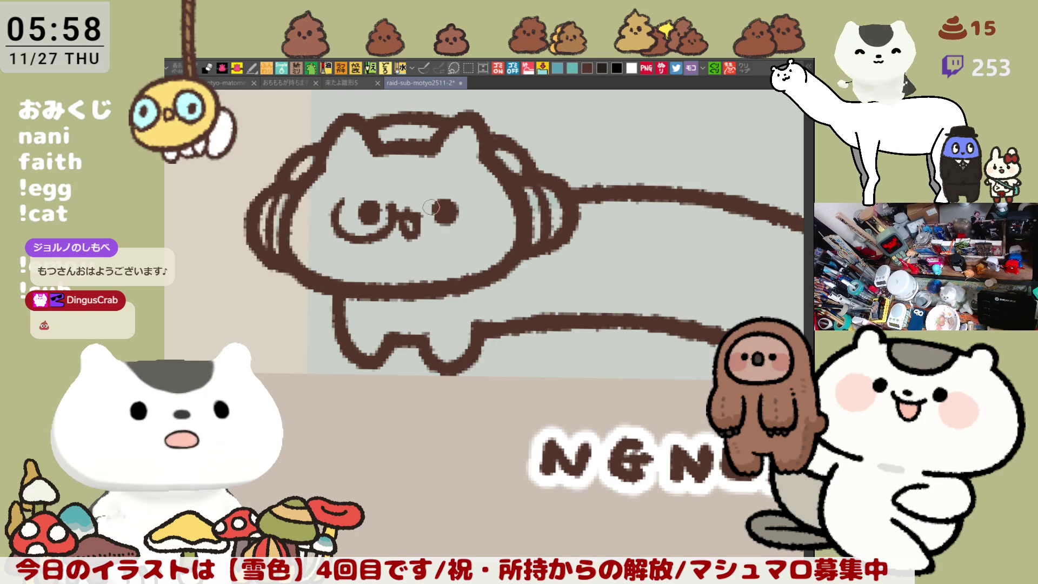
{"action": "mouse_move", "coordinate": [421, 202]}
{"action": "left_mouse_down"}
{"action": "mouse_move", "coordinate": [424, 238]}
{"action": "mouse_move", "coordinate": [457, 244]}
{"action": "mouse_move", "coordinate": [419, 224]}
{"action": "mouse_move", "coordinate": [460, 230]}
{"action": "mouse_move", "coordinate": [427, 217]}
{"action": "mouse_move", "coordinate": [472, 234]}
{"action": "left_mouse_up"}
{"action": "key", "text": "ctrl+z"}
{"action": "key", "text": "ctrl+z"}
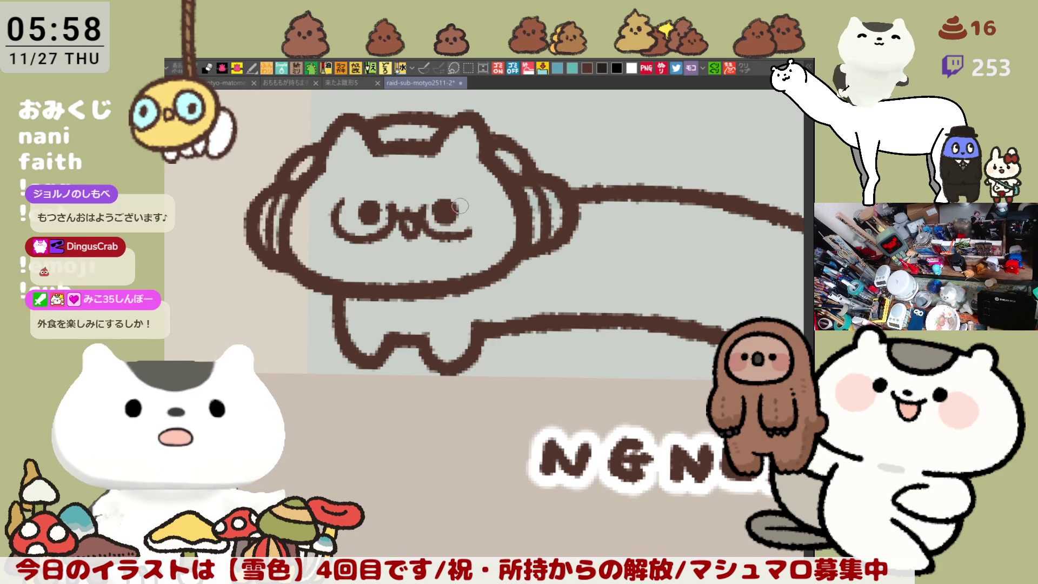
{"action": "key", "text": "ctrl+z"}
{"action": "left_click_drag", "start_coordinate": [418, 214], "coordinate": [452, 236]}
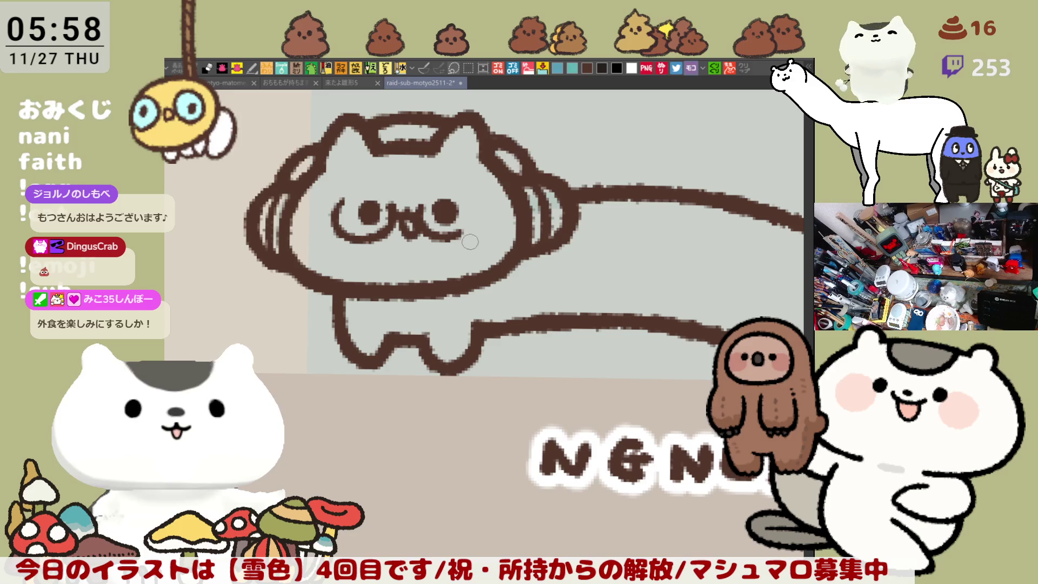
Step: With the canvas mirrored, refine the curves down the eye sides and add a short right-eye stroke
{"action": "key", "text": "h"}
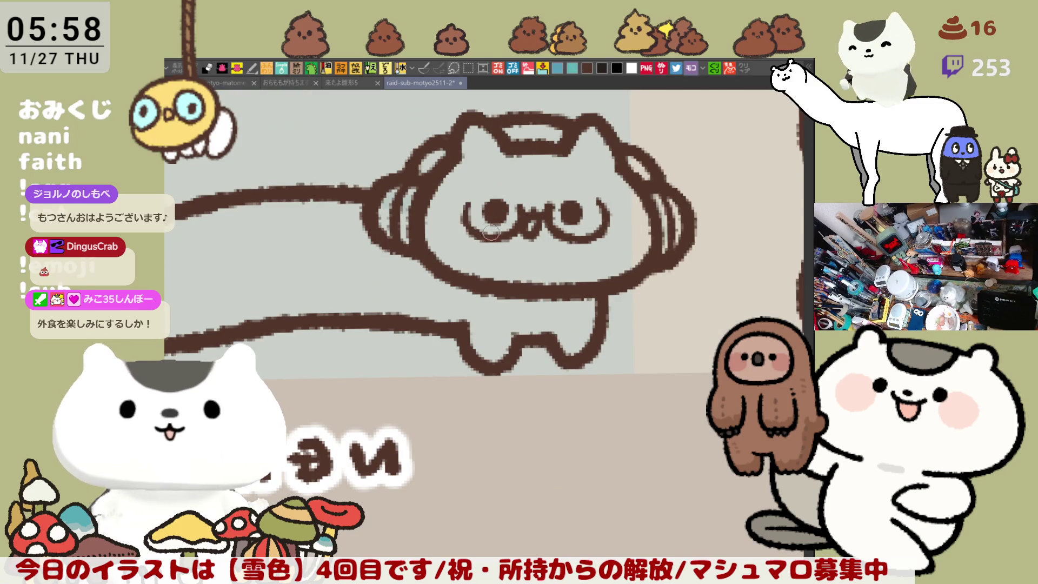
{"action": "mouse_move", "coordinate": [472, 191]}
{"action": "left_mouse_down"}
{"action": "mouse_move", "coordinate": [466, 233]}
{"action": "mouse_move", "coordinate": [509, 236]}
{"action": "left_mouse_up"}
{"action": "key", "text": "ctrl+z"}
{"action": "key", "text": "ctrl+z"}
{"action": "left_click_drag", "start_coordinate": [474, 198], "coordinate": [495, 236]}
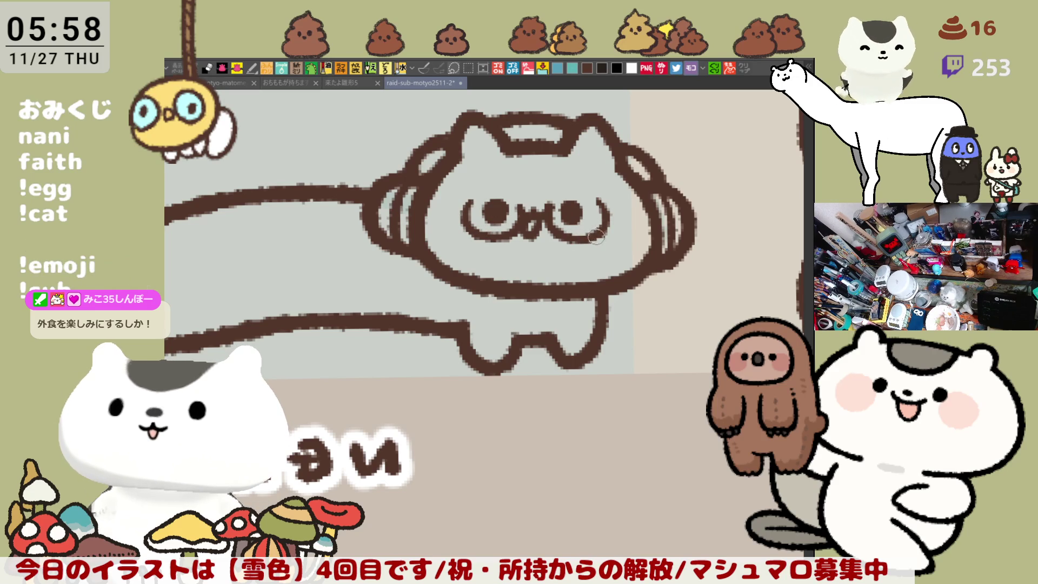
{"action": "key", "text": "ctrl+z"}
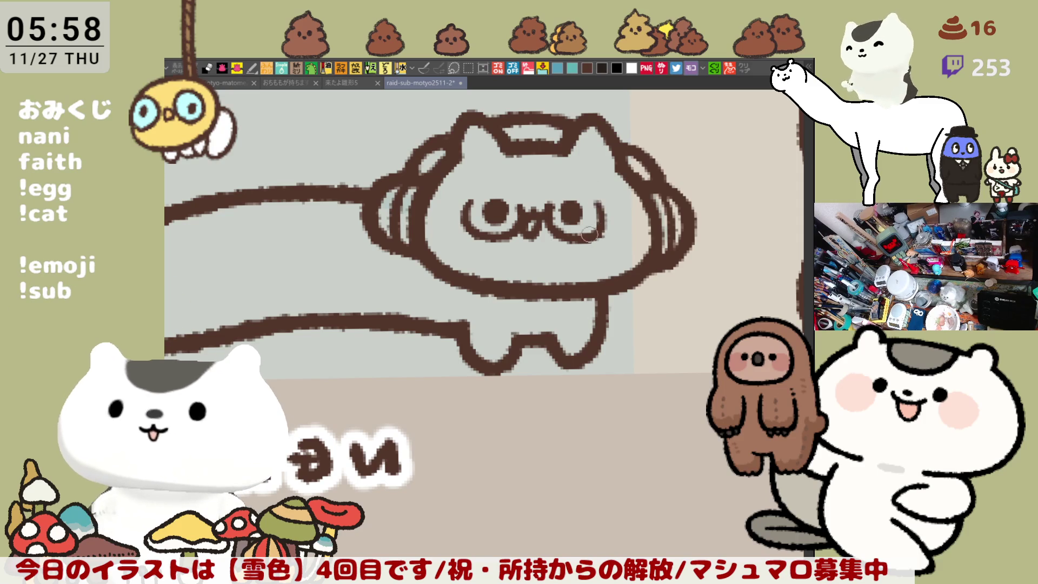
{"action": "left_click_drag", "start_coordinate": [585, 241], "coordinate": [598, 213]}
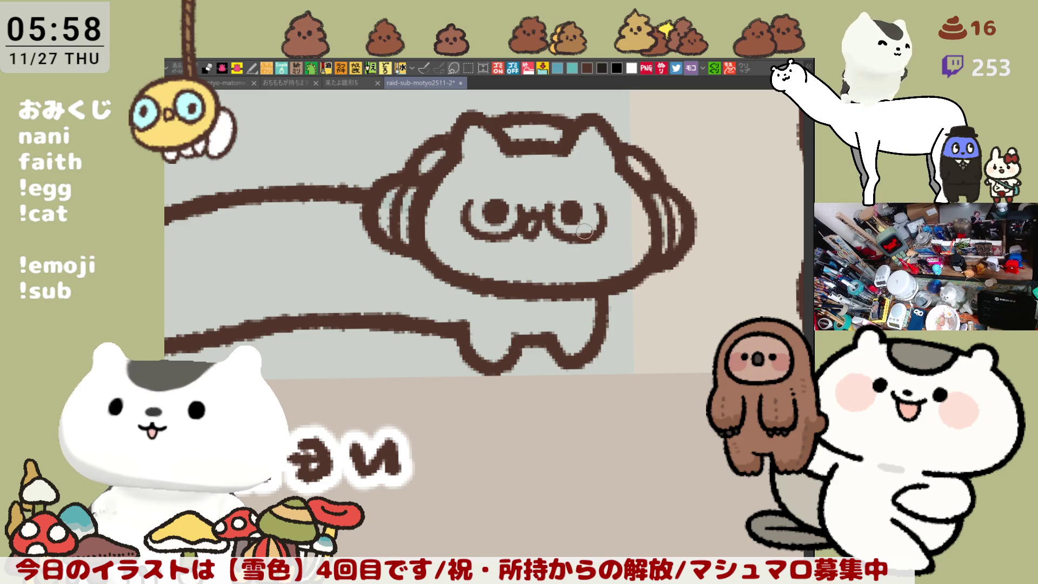
Step: Flip the canvas back to normal and centre the view on the headphone cat's head
{"action": "key", "text": "h"}
{"action": "mouse_move", "coordinate": [567, 205]}
{"action": "left_mouse_down"}
{"action": "mouse_move", "coordinate": [661, 208]}
{"action": "mouse_move", "coordinate": [543, 278]}
{"action": "mouse_move", "coordinate": [539, 254]}
{"action": "left_mouse_up"}
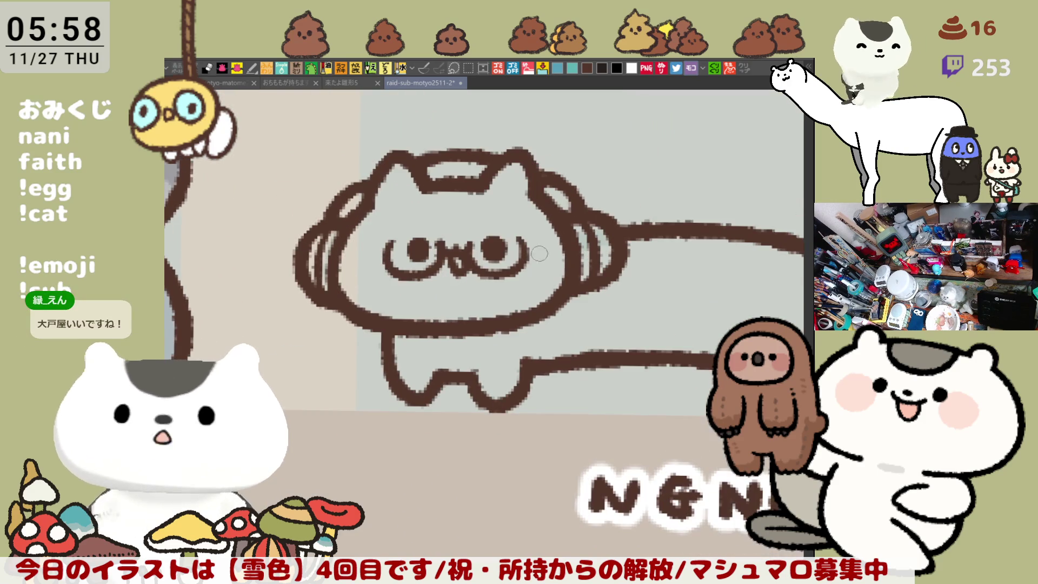
{"action": "mouse_move", "coordinate": [581, 280]}
{"action": "left_mouse_down"}
{"action": "mouse_move", "coordinate": [547, 254]}
{"action": "mouse_move", "coordinate": [570, 258]}
{"action": "left_mouse_up"}
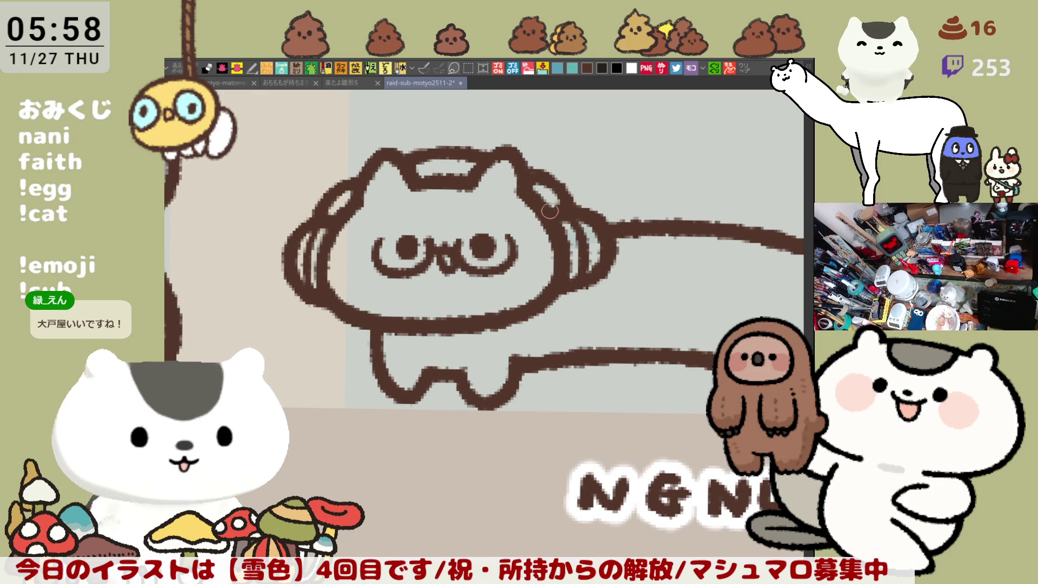
{"action": "left_click_drag", "start_coordinate": [565, 210], "coordinate": [490, 194]}
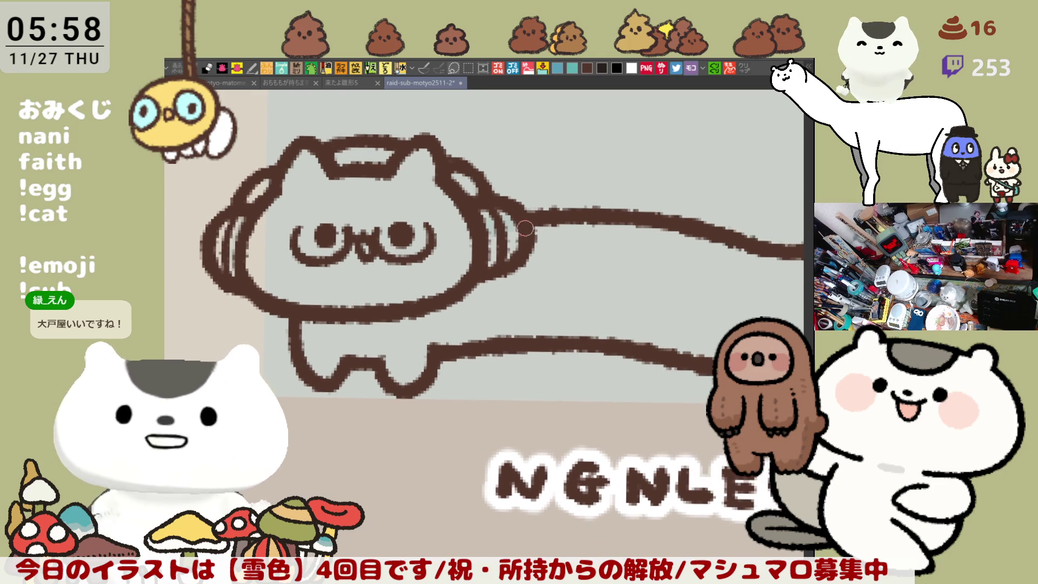
{"action": "left_click_drag", "start_coordinate": [589, 171], "coordinate": [591, 169]}
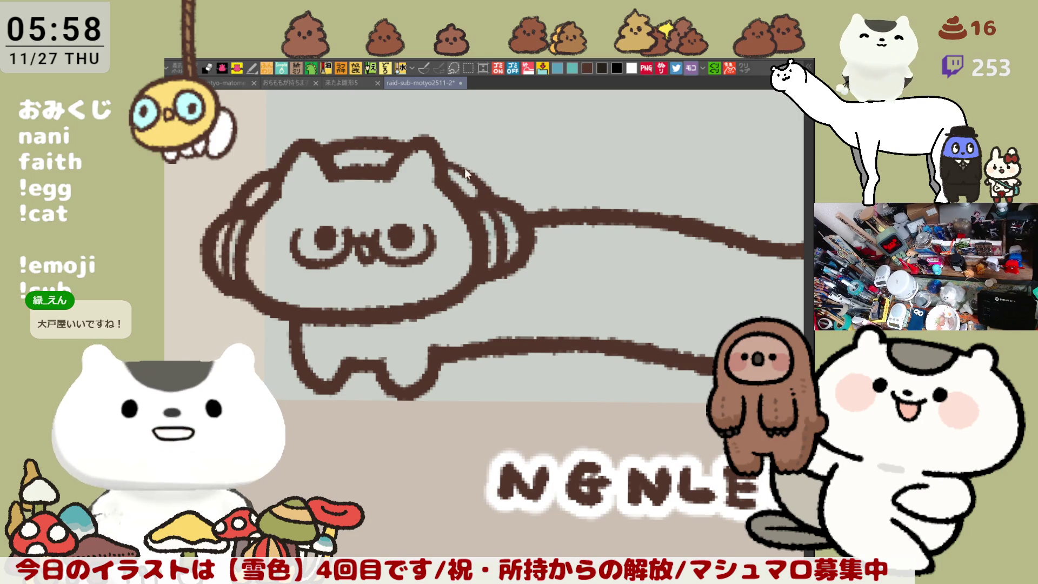
Step: Re-stroke and thicken the head-top outline between the ear and the headphone band
{"action": "left_click_drag", "start_coordinate": [446, 160], "coordinate": [483, 190]}
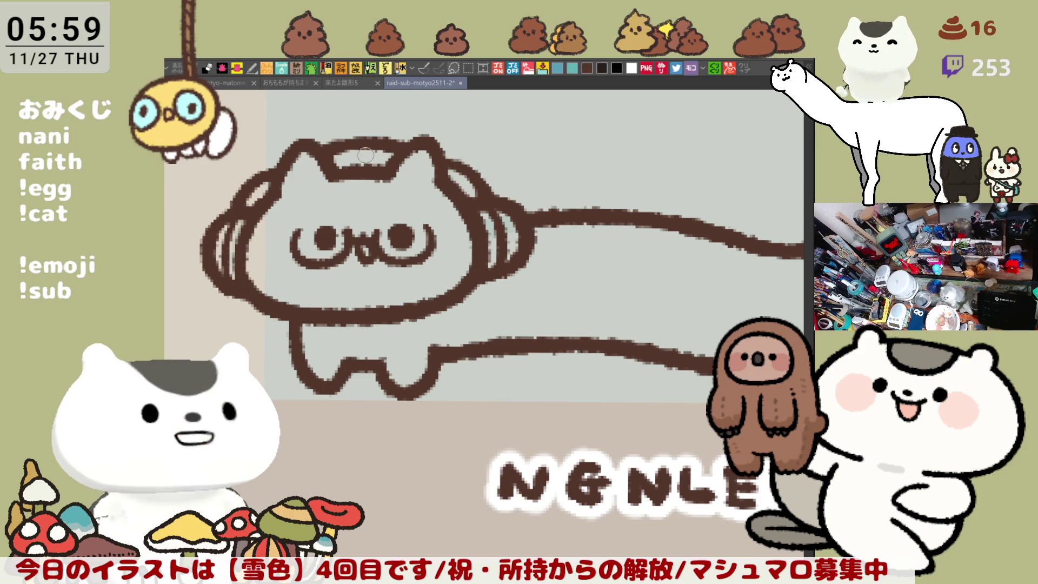
{"action": "mouse_move", "coordinate": [347, 156]}
{"action": "left_mouse_down"}
{"action": "mouse_move", "coordinate": [389, 154]}
{"action": "mouse_move", "coordinate": [362, 155]}
{"action": "left_mouse_up"}
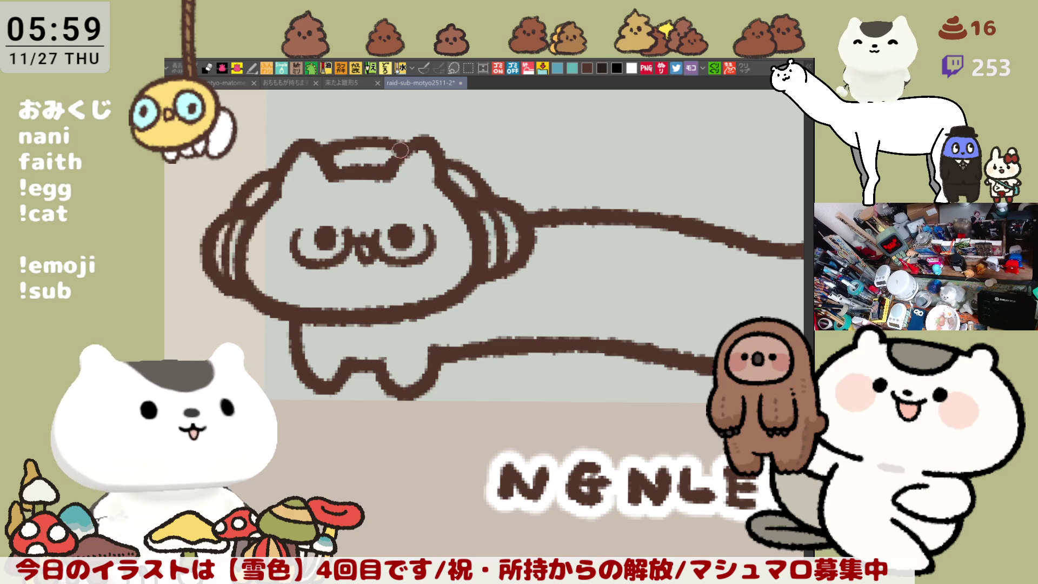
{"action": "left_click_drag", "start_coordinate": [356, 145], "coordinate": [385, 143]}
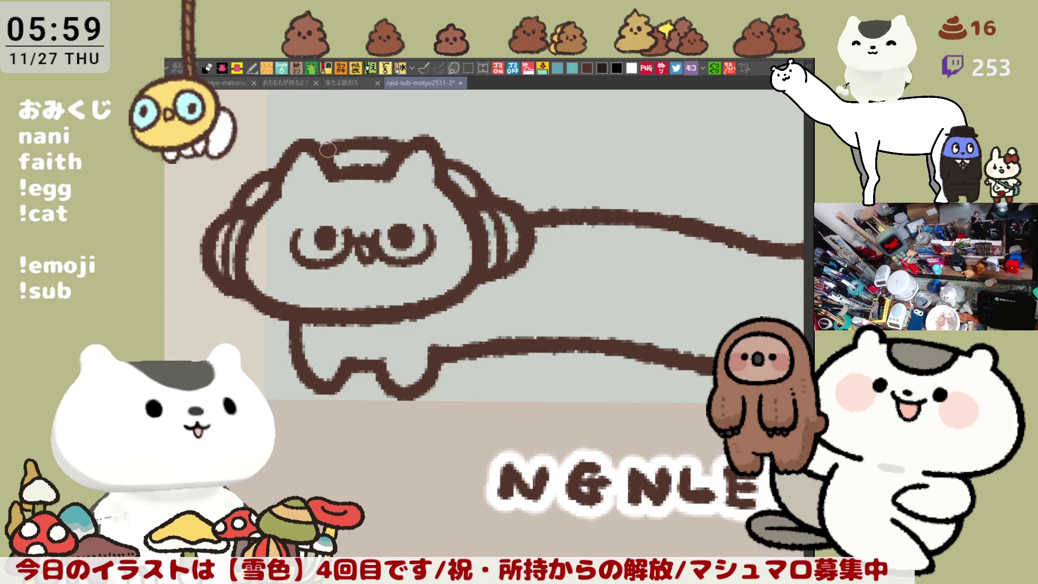
{"action": "mouse_move", "coordinate": [363, 141]}
{"action": "left_mouse_down"}
{"action": "mouse_move", "coordinate": [336, 145]}
{"action": "mouse_move", "coordinate": [401, 146]}
{"action": "mouse_move", "coordinate": [344, 144]}
{"action": "left_mouse_up"}
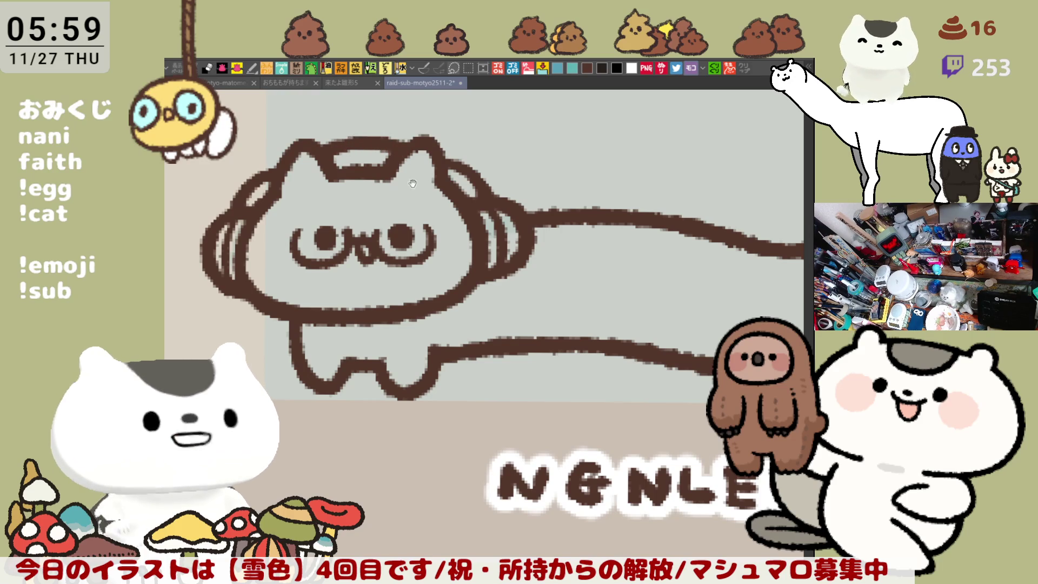
{"action": "left_click_drag", "start_coordinate": [417, 183], "coordinate": [478, 183]}
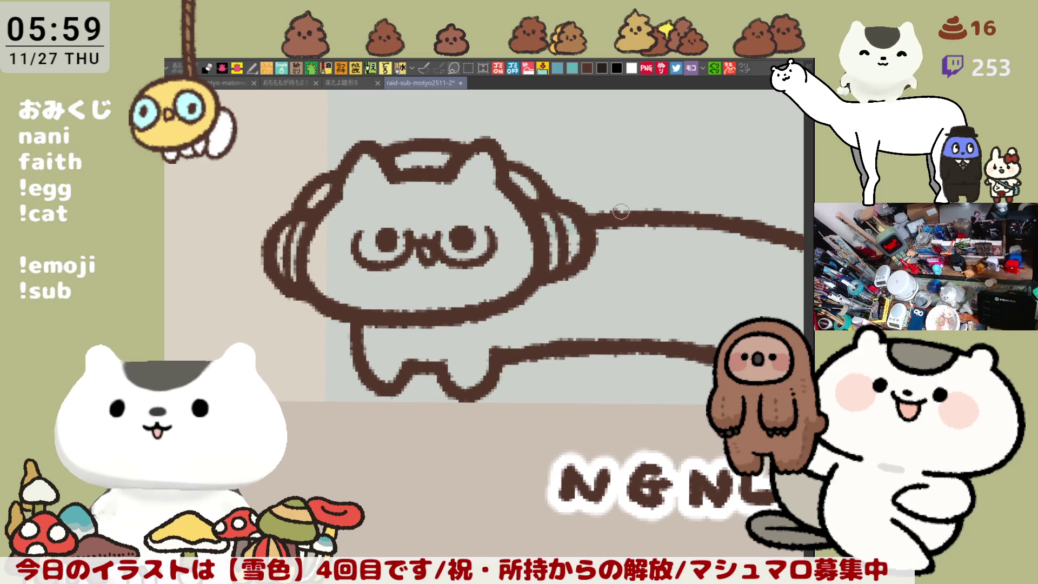
{"action": "mouse_move", "coordinate": [643, 262]}
{"action": "left_mouse_down"}
{"action": "mouse_move", "coordinate": [461, 246]}
{"action": "mouse_move", "coordinate": [539, 265]}
{"action": "left_mouse_up"}
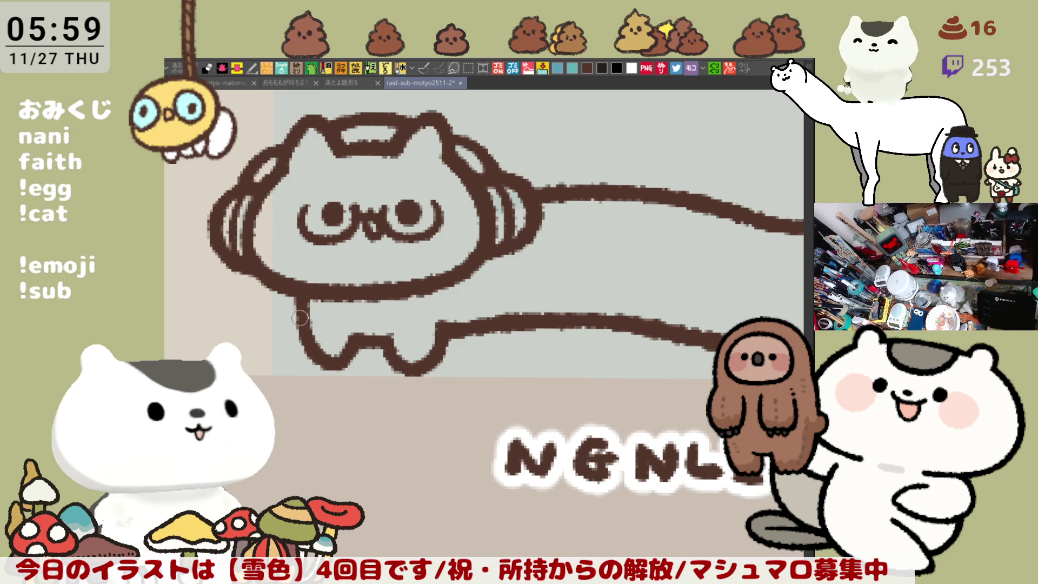
{"action": "scroll", "coordinate": [351, 311], "scroll_direction": "right", "scroll_amount": 5}
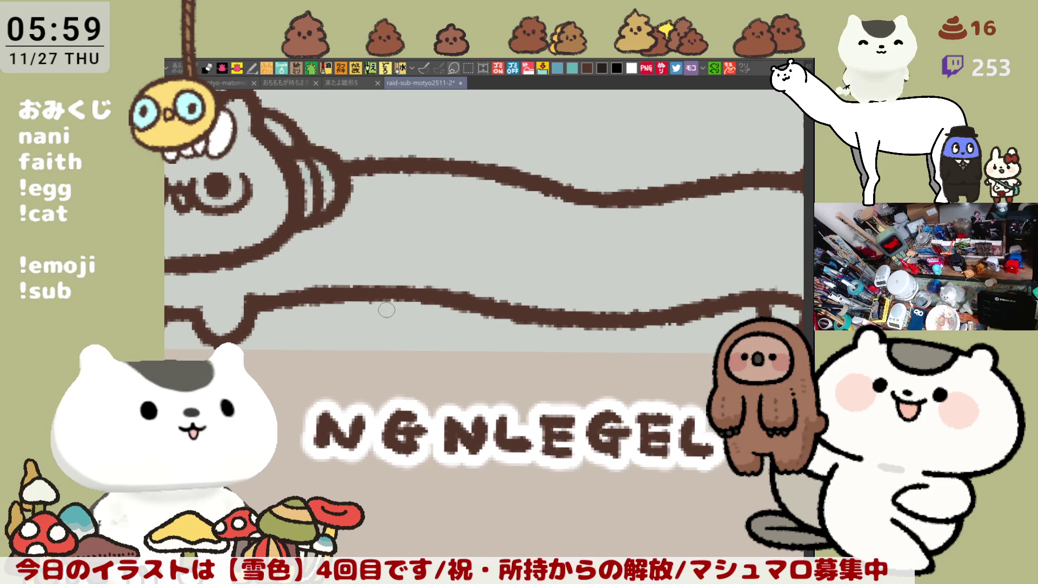
Step: Frame the whole long cat and draw a vertical band stroke across its mid-body, retrying until it curves cleanly
{"action": "scroll", "coordinate": [387, 309], "scroll_direction": "down", "scroll_amount": 4}
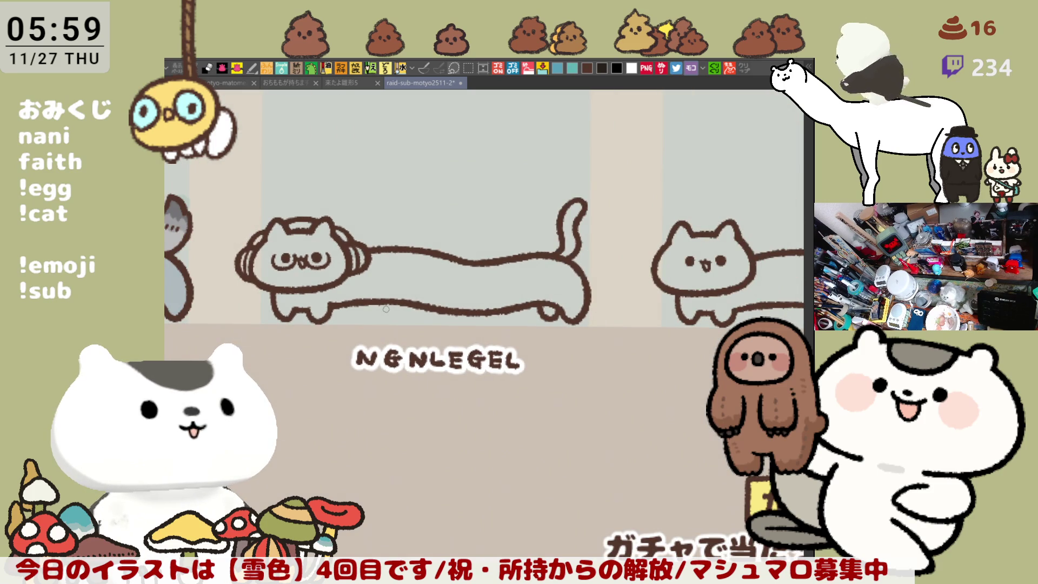
{"action": "scroll", "coordinate": [386, 309], "scroll_direction": "left", "scroll_amount": 2}
{"action": "scroll", "coordinate": [618, 339], "scroll_direction": "up", "scroll_amount": 3}
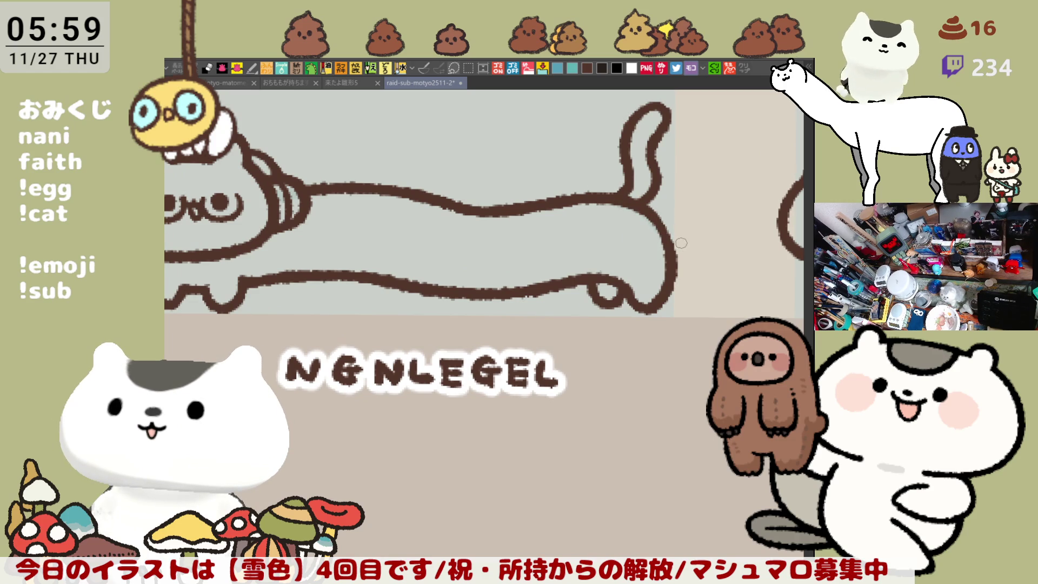
{"action": "left_click_drag", "start_coordinate": [669, 242], "coordinate": [741, 214]}
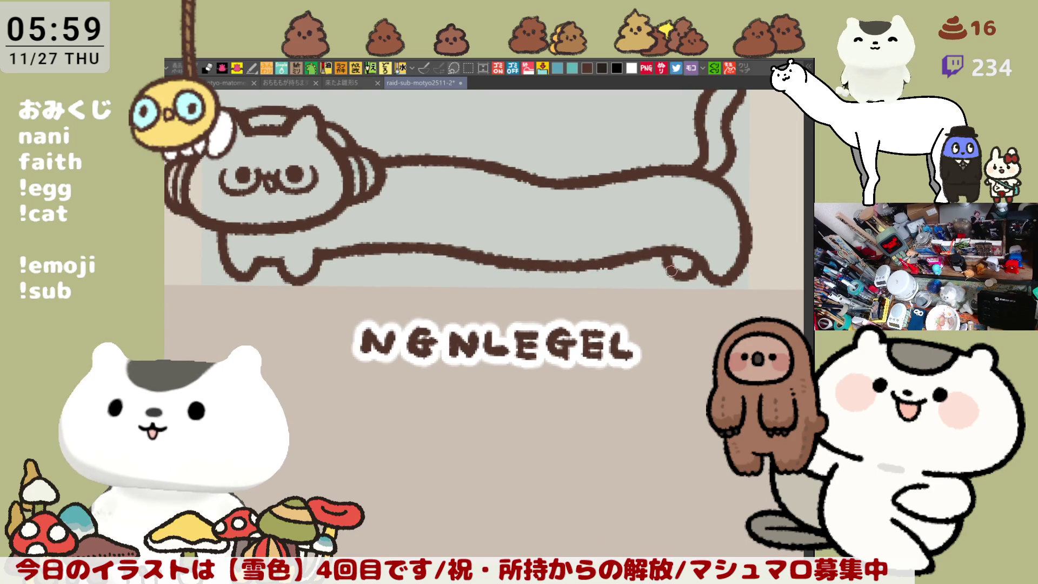
{"action": "left_click_drag", "start_coordinate": [541, 233], "coordinate": [595, 249]}
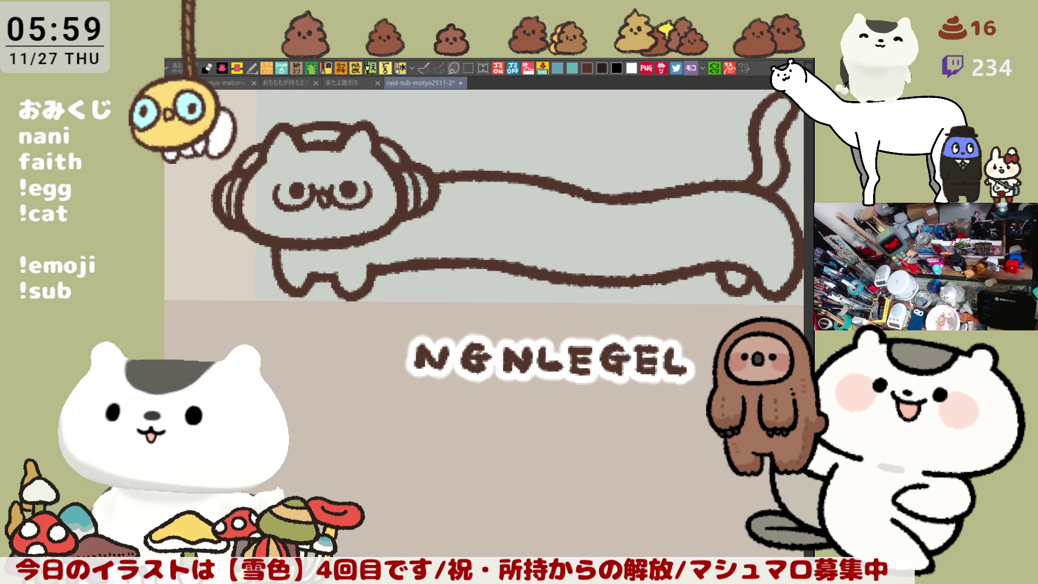
{"action": "mouse_move", "coordinate": [579, 201]}
{"action": "left_mouse_down"}
{"action": "mouse_move", "coordinate": [594, 221]}
{"action": "mouse_move", "coordinate": [592, 281]}
{"action": "mouse_move", "coordinate": [597, 232]}
{"action": "mouse_move", "coordinate": [571, 277]}
{"action": "left_mouse_up"}
{"action": "key", "text": "ctrl+z"}
{"action": "key", "text": "ctrl+z"}
{"action": "left_click_drag", "start_coordinate": [590, 186], "coordinate": [573, 278]}
{"action": "key", "text": "ctrl+z"}
{"action": "left_click_drag", "start_coordinate": [592, 186], "coordinate": [588, 266]}
{"action": "key", "text": "ctrl+z"}
{"action": "left_click_drag", "start_coordinate": [590, 187], "coordinate": [584, 273]}
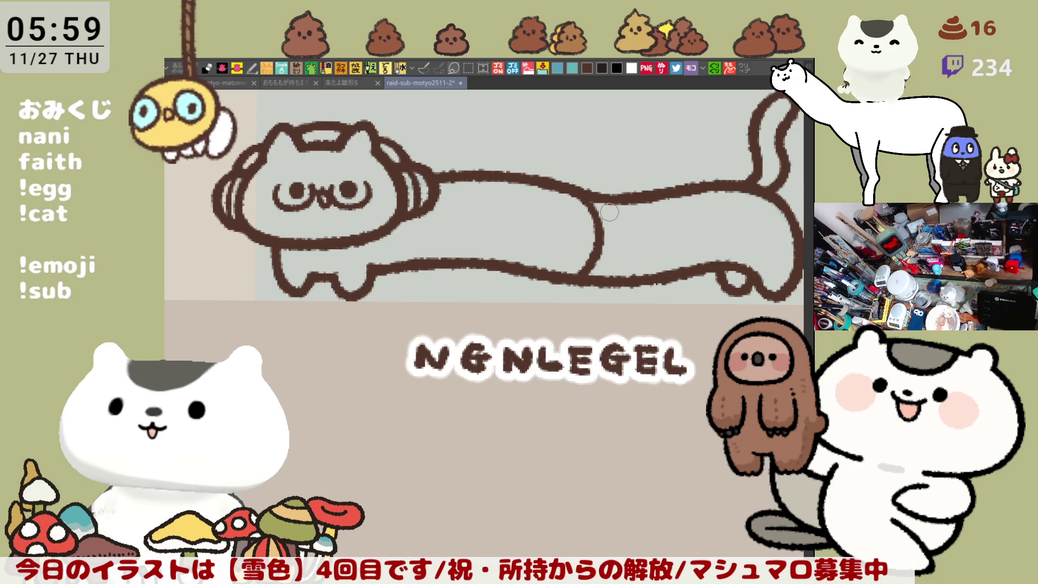
{"action": "key", "text": "h"}
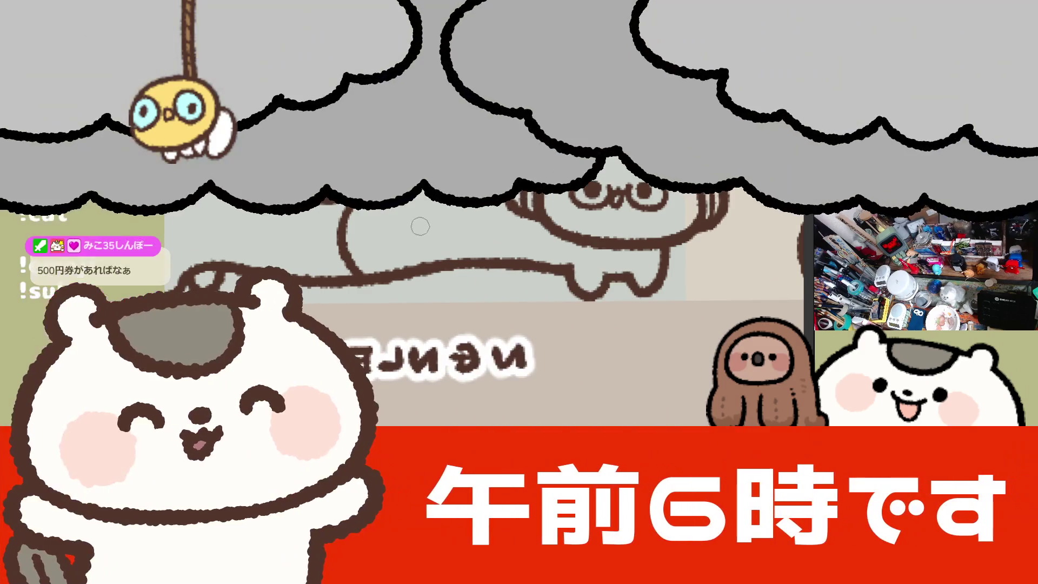
Step: Redraw the body band slightly further over in the mirrored view, then flip back and recentre
{"action": "key", "text": "ctrl+z"}
{"action": "left_click_drag", "start_coordinate": [359, 203], "coordinate": [373, 278]}
{"action": "key", "text": "ctrl+z"}
{"action": "left_click_drag", "start_coordinate": [366, 208], "coordinate": [373, 273]}
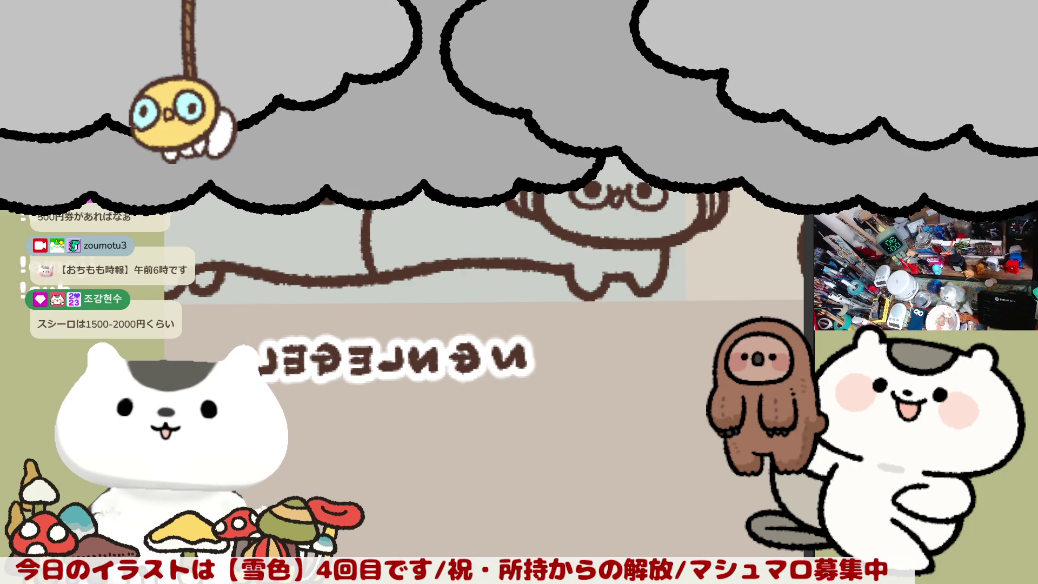
{"action": "key", "text": "m"}
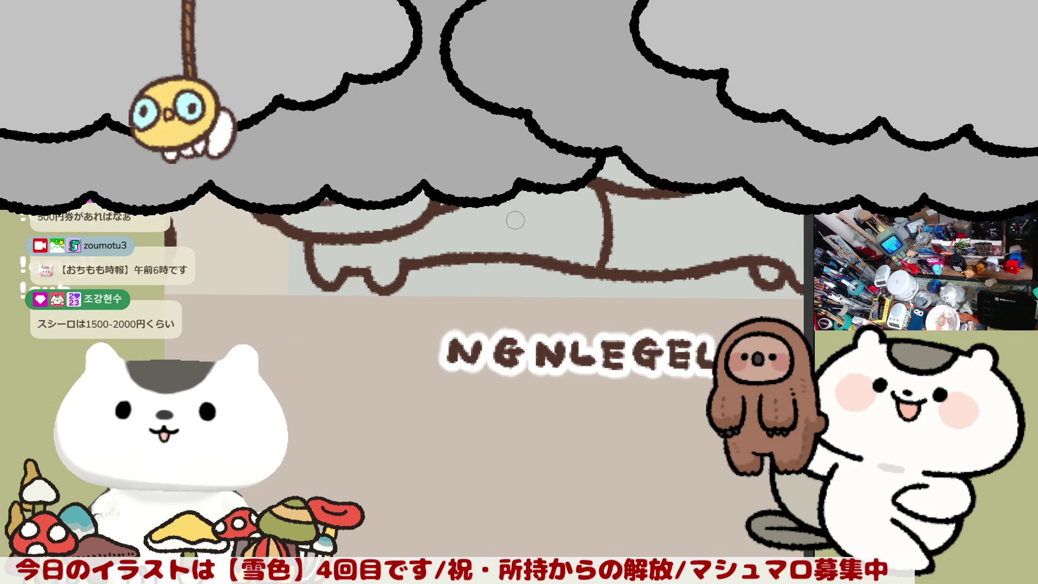
{"action": "left_click_drag", "start_coordinate": [595, 188], "coordinate": [522, 164]}
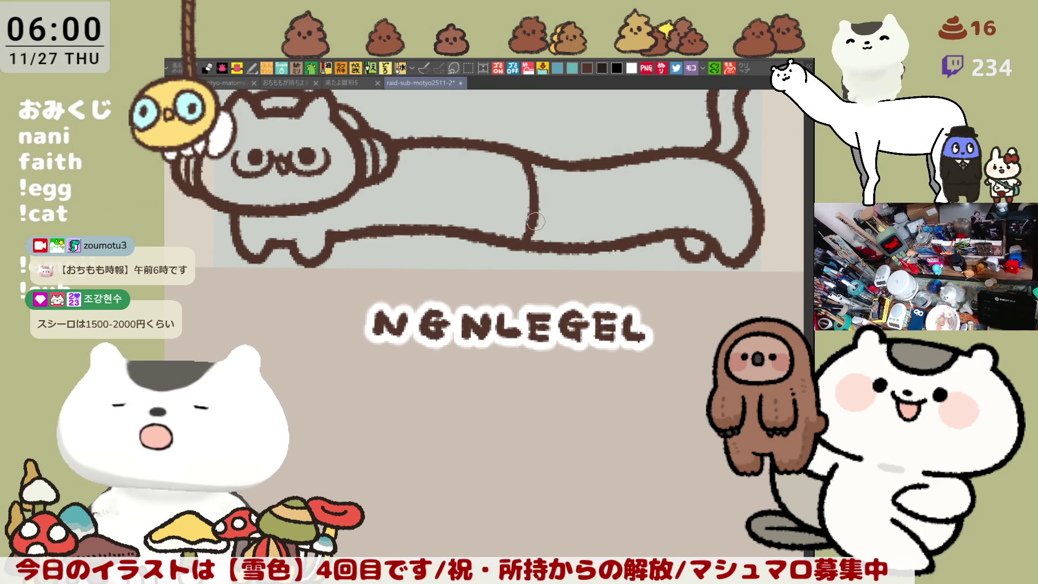
{"action": "mouse_move", "coordinate": [627, 194]}
{"action": "left_mouse_down"}
{"action": "mouse_move", "coordinate": [570, 164]}
{"action": "mouse_move", "coordinate": [681, 220]}
{"action": "mouse_move", "coordinate": [730, 226]}
{"action": "left_mouse_up"}
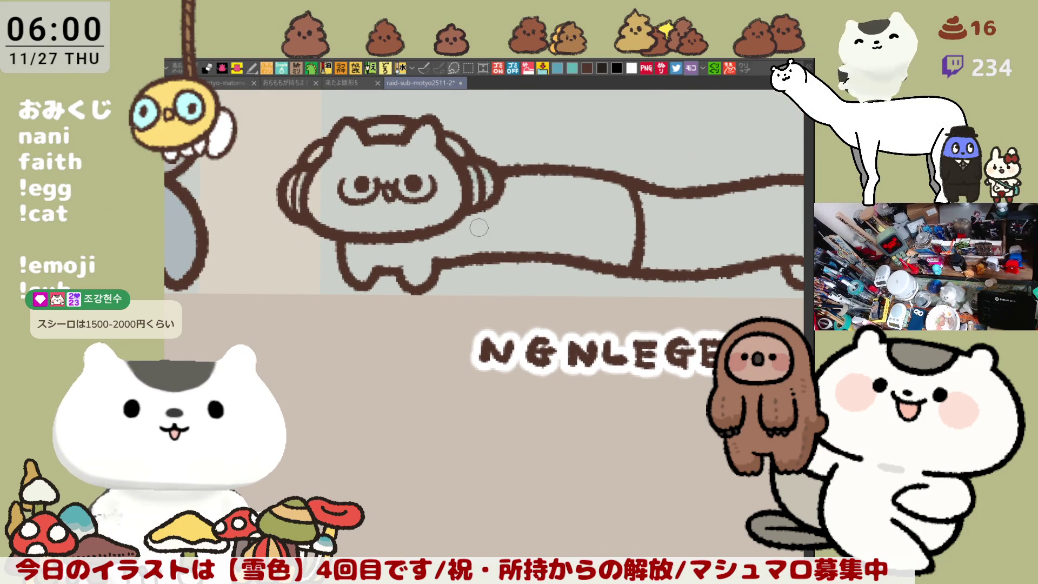
{"action": "key", "text": "h"}
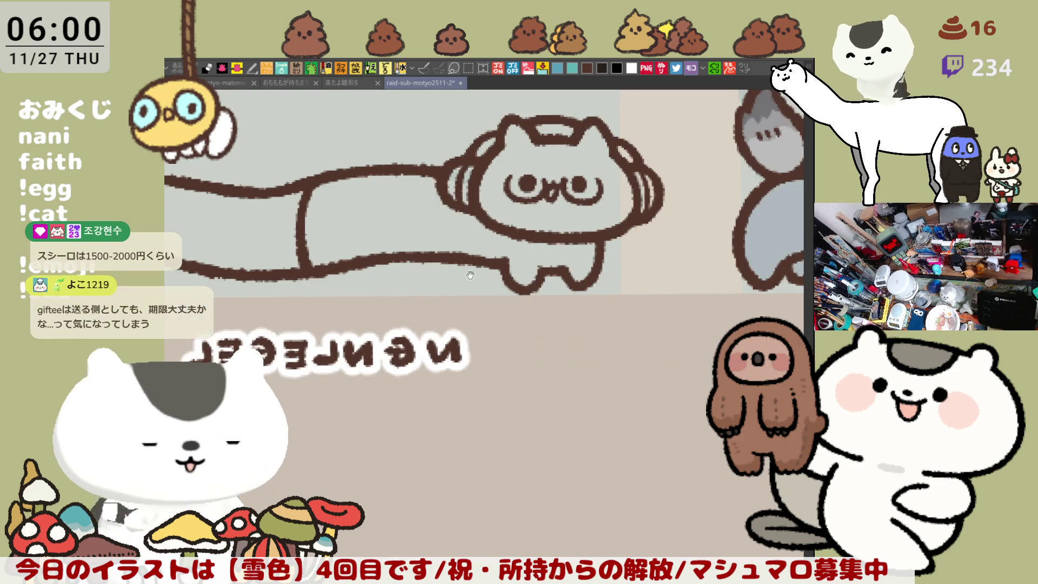
{"action": "left_click_drag", "start_coordinate": [492, 263], "coordinate": [494, 243]}
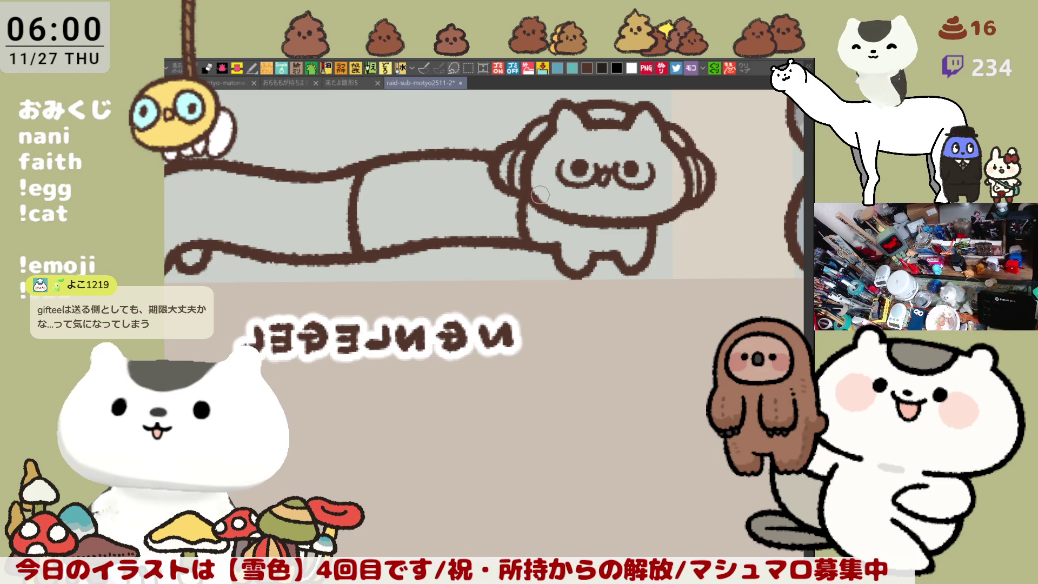
{"action": "key", "text": "h"}
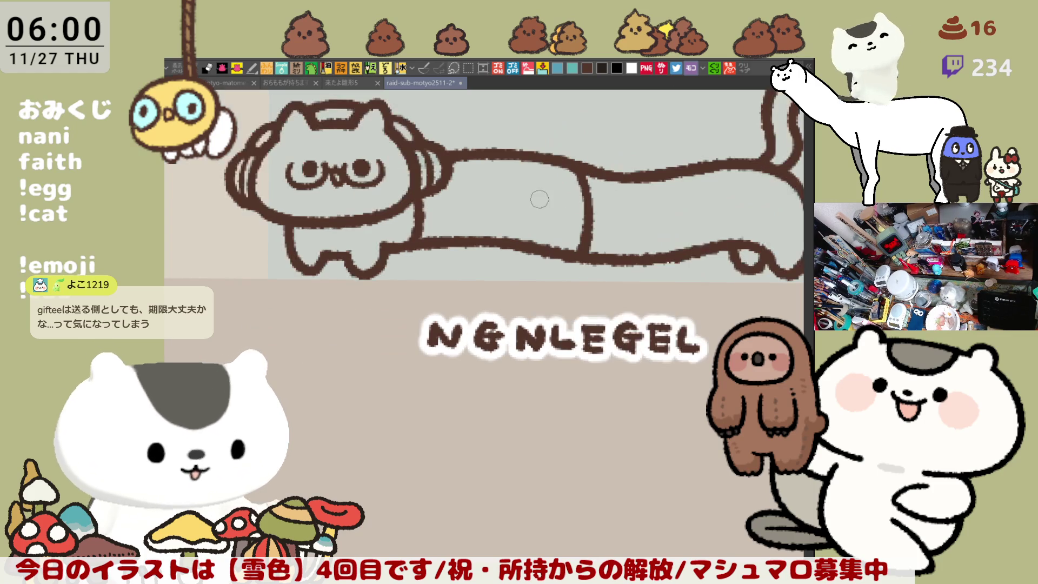
{"action": "left_click_drag", "start_coordinate": [623, 189], "coordinate": [501, 184]}
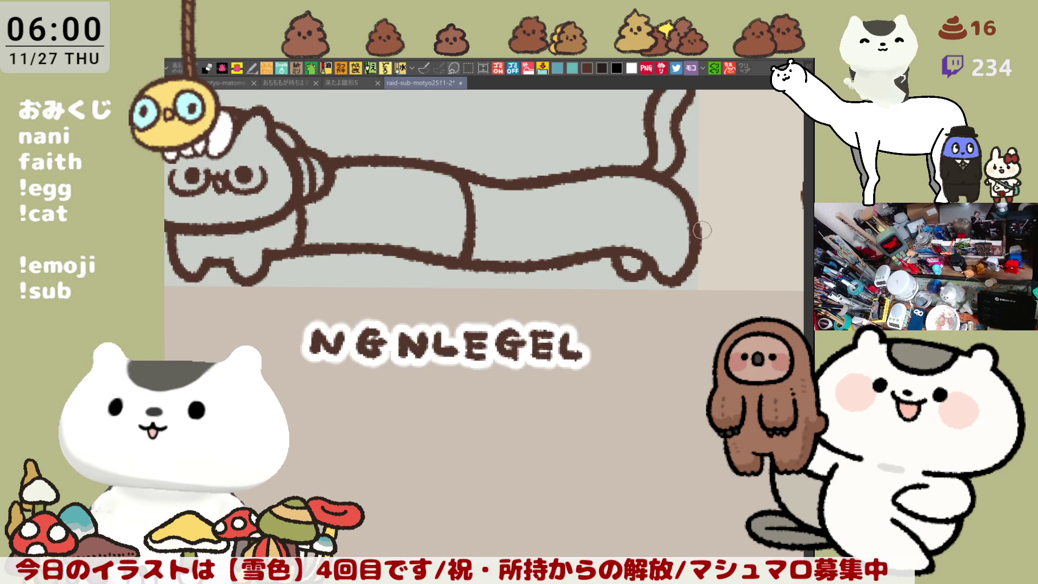
{"action": "left_click_drag", "start_coordinate": [679, 266], "coordinate": [594, 258]}
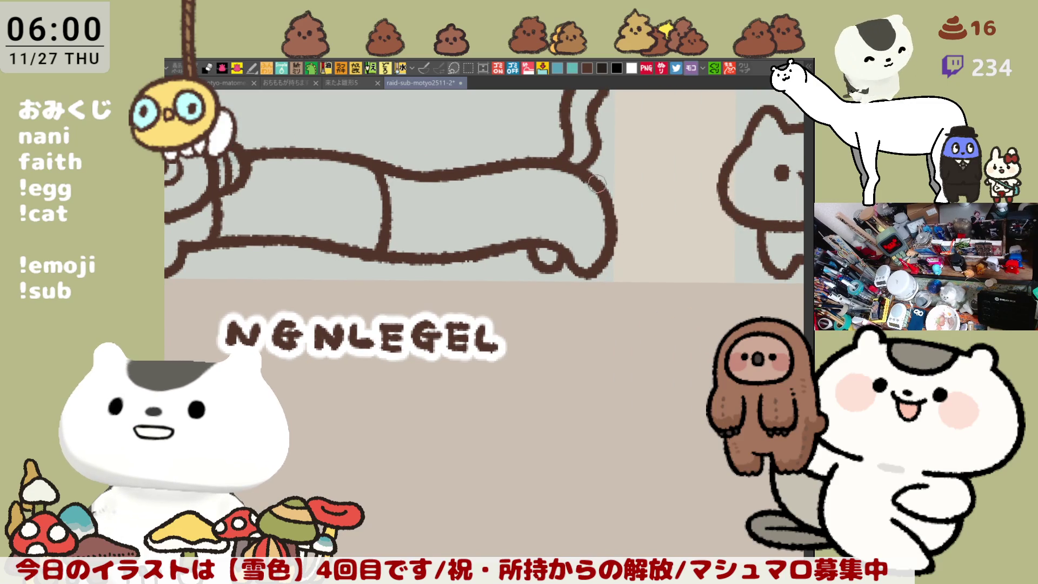
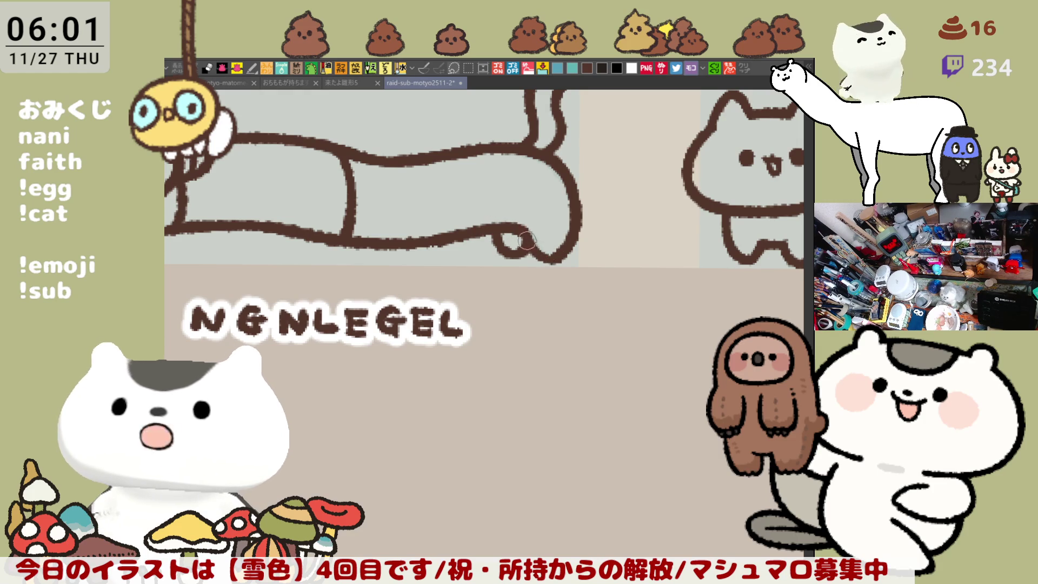
Step: Lasso-fill the whole body of the middle headphone long cat with solid dark brown-black
{"action": "scroll", "coordinate": [512, 212], "scroll_direction": "down", "scroll_amount": 3}
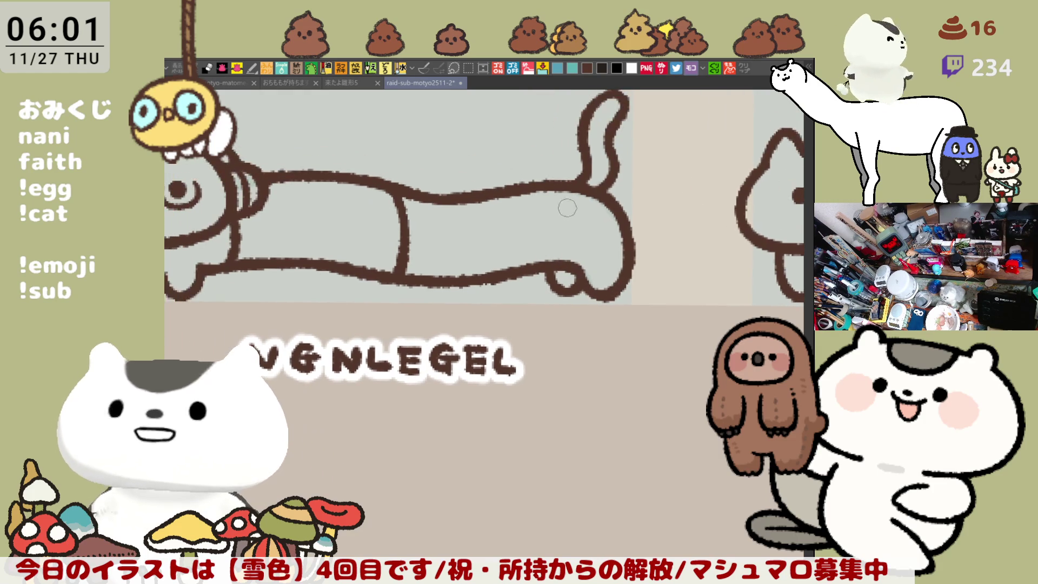
{"action": "scroll", "coordinate": [551, 237], "scroll_direction": "up", "scroll_amount": 3}
{"action": "scroll", "coordinate": [552, 236], "scroll_direction": "down", "scroll_amount": 3}
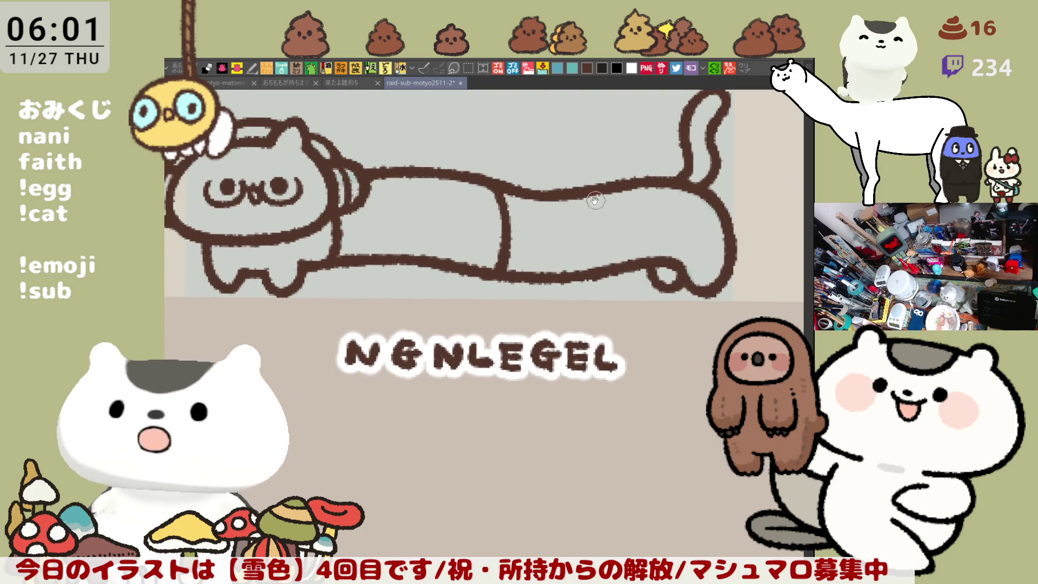
{"action": "scroll", "coordinate": [589, 196], "scroll_direction": "up", "scroll_amount": 3}
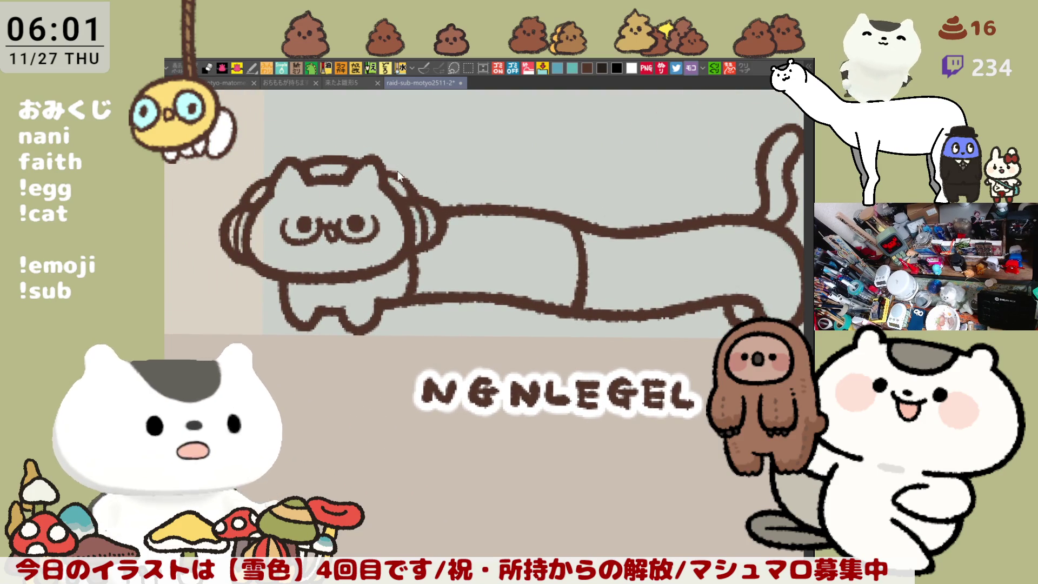
{"action": "scroll", "coordinate": [476, 171], "scroll_direction": "down", "scroll_amount": 3}
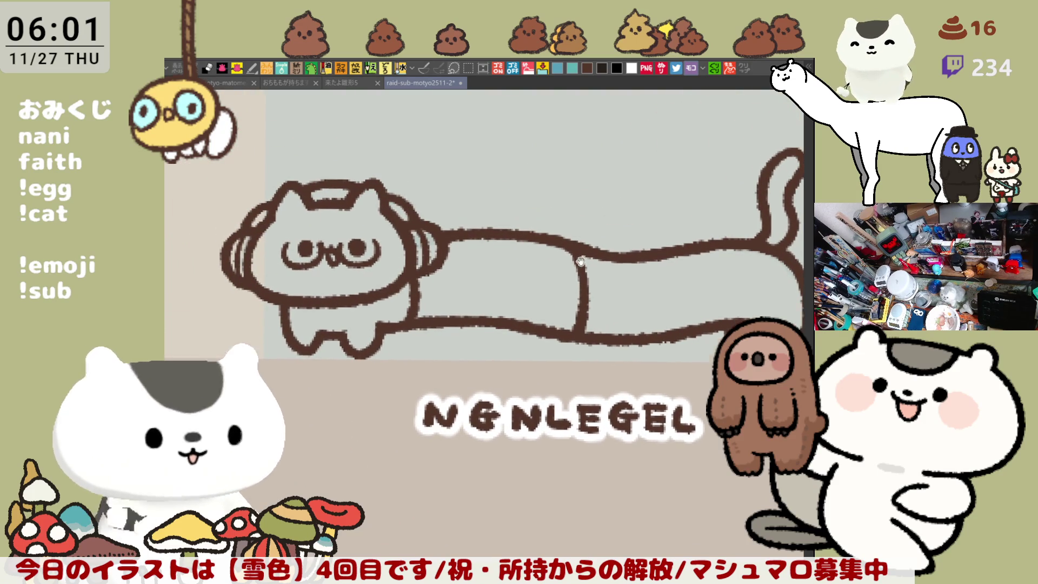
{"action": "scroll", "coordinate": [582, 264], "scroll_direction": "up", "scroll_amount": 3}
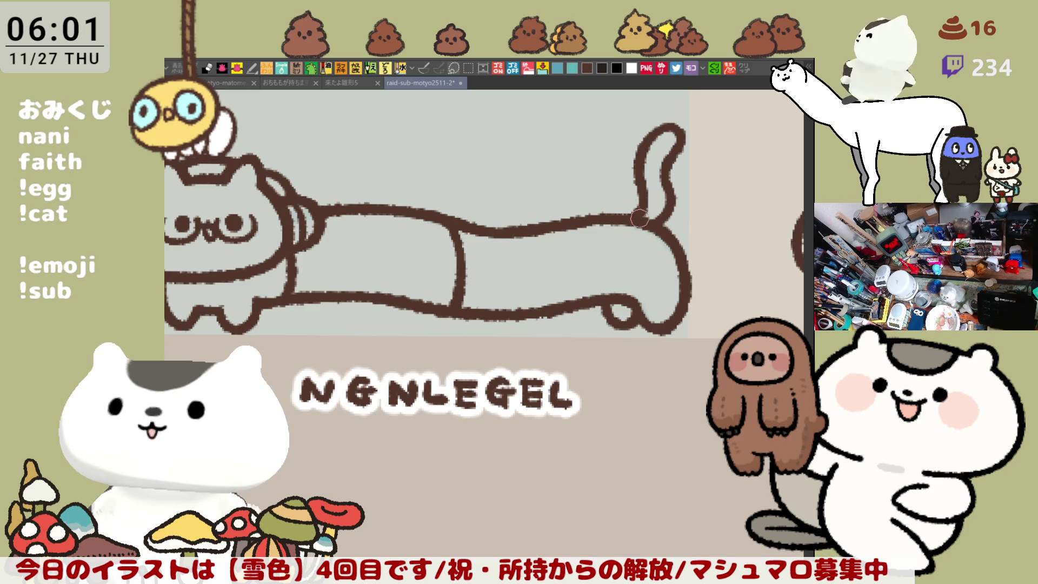
{"action": "mouse_move", "coordinate": [644, 203]}
{"action": "left_mouse_down"}
{"action": "mouse_move", "coordinate": [537, 171]}
{"action": "mouse_move", "coordinate": [599, 206]}
{"action": "mouse_move", "coordinate": [721, 183]}
{"action": "mouse_move", "coordinate": [669, 276]}
{"action": "left_mouse_up"}
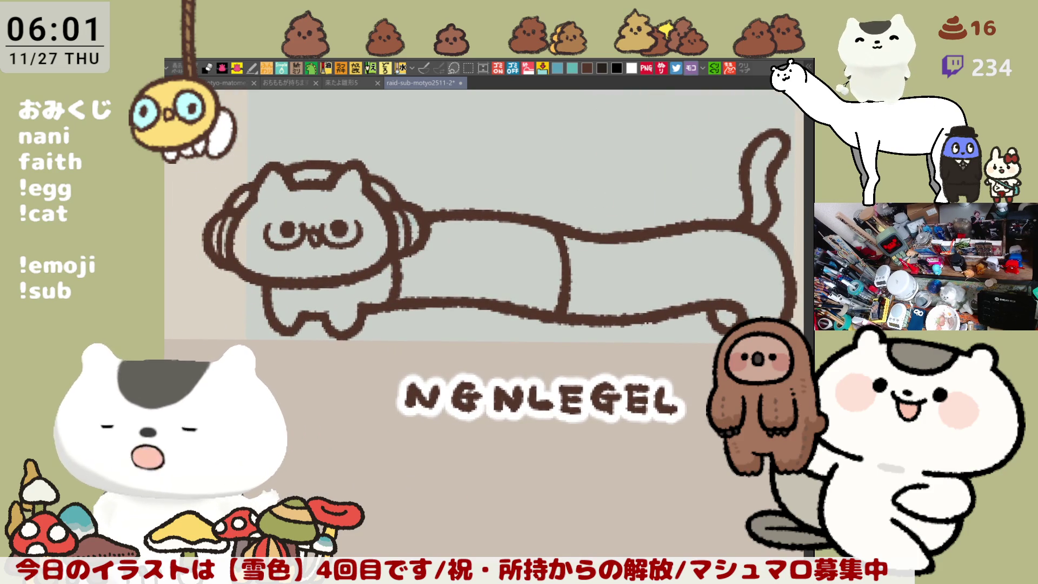
{"action": "mouse_move", "coordinate": [596, 402]}
{"action": "left_mouse_down"}
{"action": "mouse_move", "coordinate": [514, 295]}
{"action": "mouse_move", "coordinate": [578, 355]}
{"action": "left_mouse_up"}
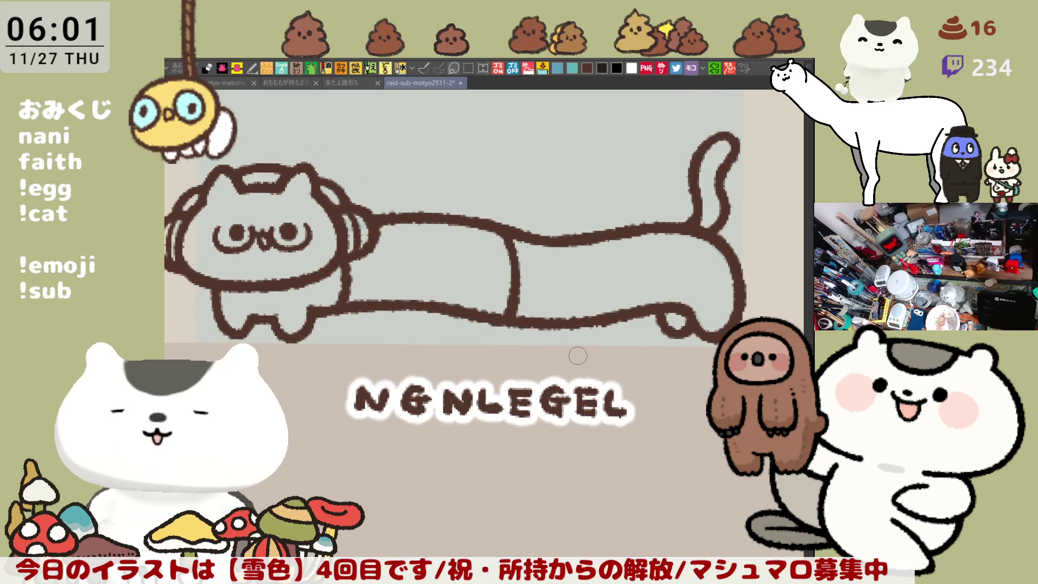
{"action": "scroll", "coordinate": [577, 356], "scroll_direction": "down", "scroll_amount": 4}
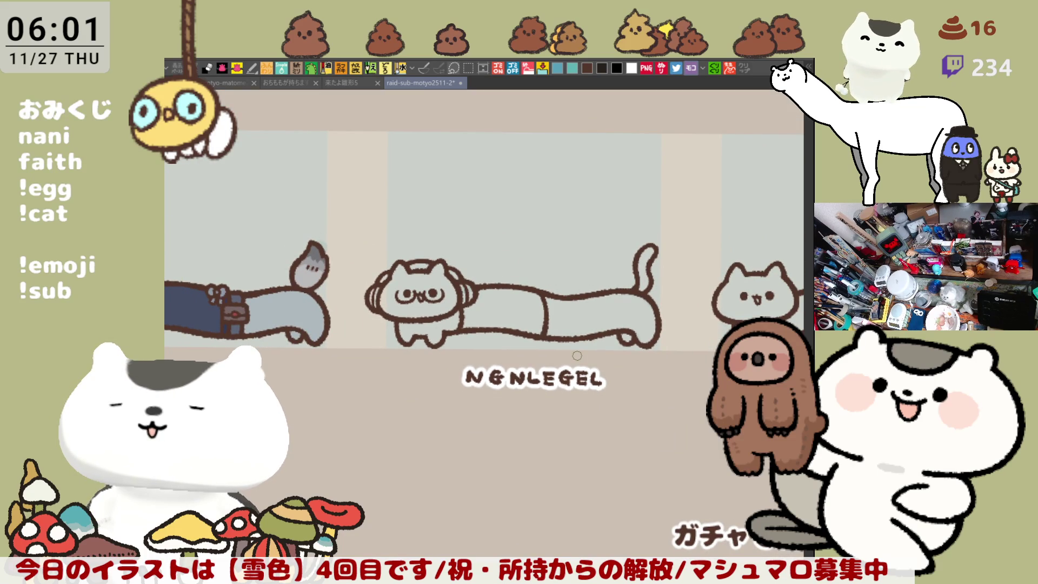
{"action": "left_click_drag", "start_coordinate": [605, 358], "coordinate": [639, 361]}
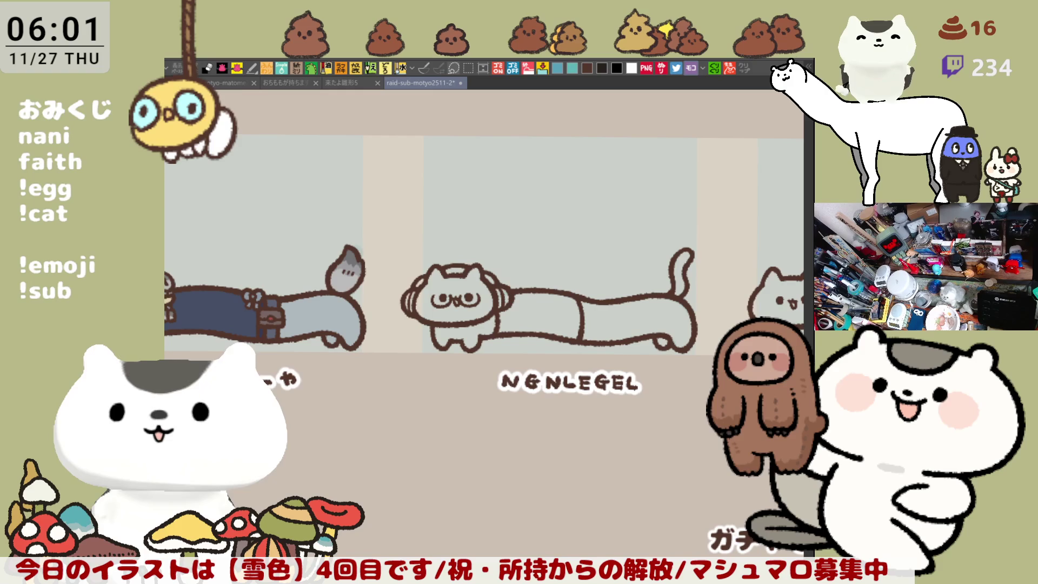
{"action": "mouse_move", "coordinate": [446, 383]}
{"action": "left_mouse_down"}
{"action": "mouse_move", "coordinate": [394, 316]}
{"action": "mouse_move", "coordinate": [669, 229]}
{"action": "left_mouse_up"}
{"action": "left_click_drag", "start_coordinate": [716, 282], "coordinate": [400, 366]}
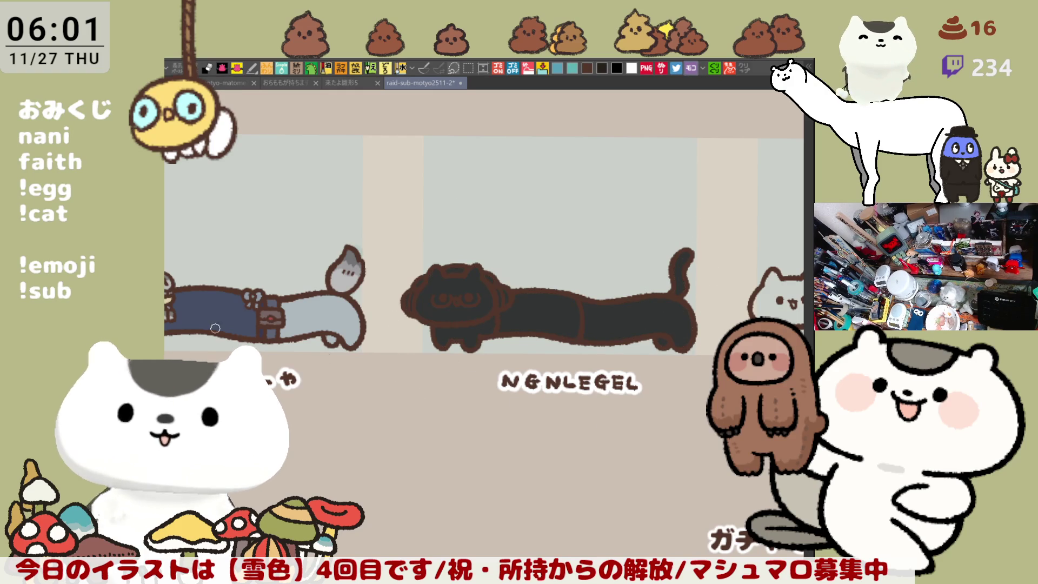
Step: Bucket-fill the cat's rear body a deeper black and its face cream-white
{"action": "left_click", "coordinate": [639, 318]}
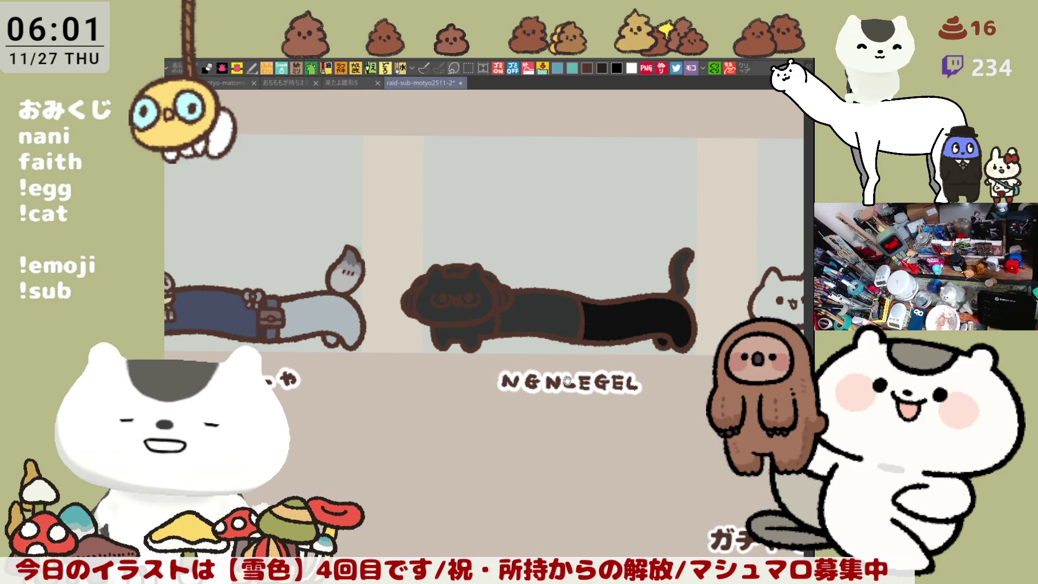
{"action": "scroll", "coordinate": [605, 378], "scroll_direction": "up", "scroll_amount": 1}
{"action": "scroll", "coordinate": [571, 380], "scroll_direction": "up", "scroll_amount": 4}
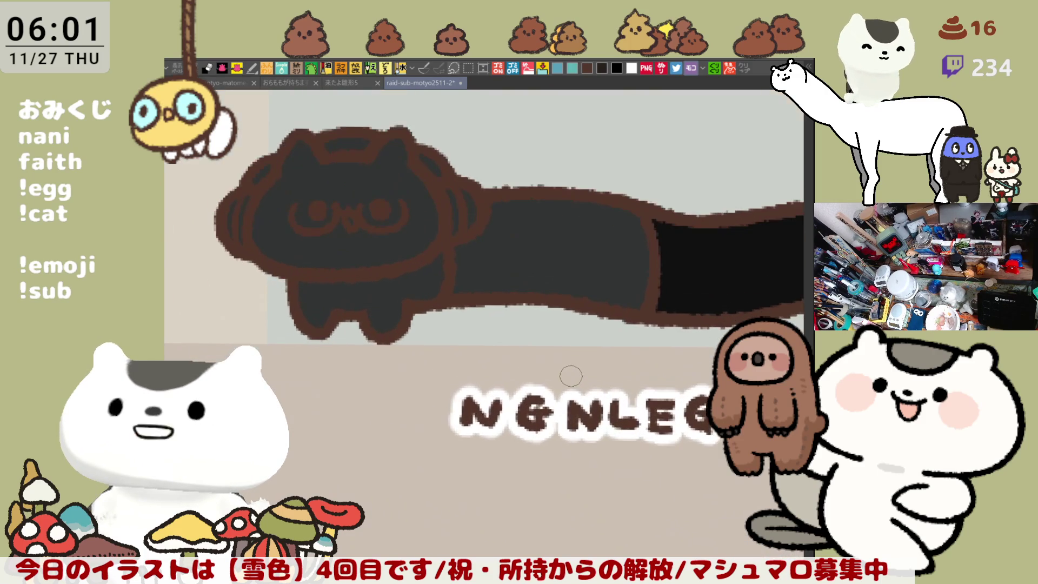
{"action": "left_click", "coordinate": [406, 197]}
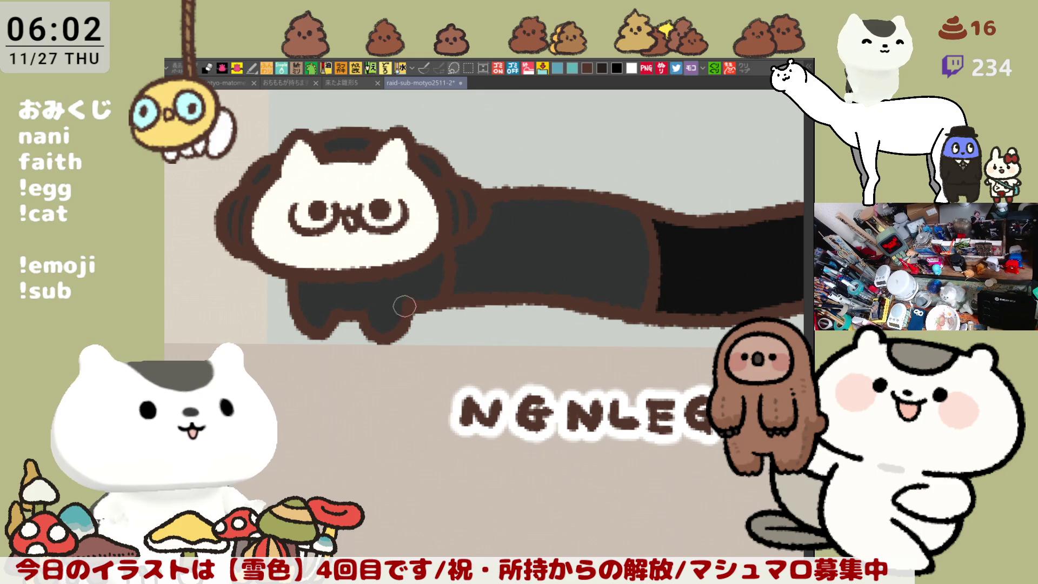
{"action": "left_click_drag", "start_coordinate": [552, 301], "coordinate": [665, 309]}
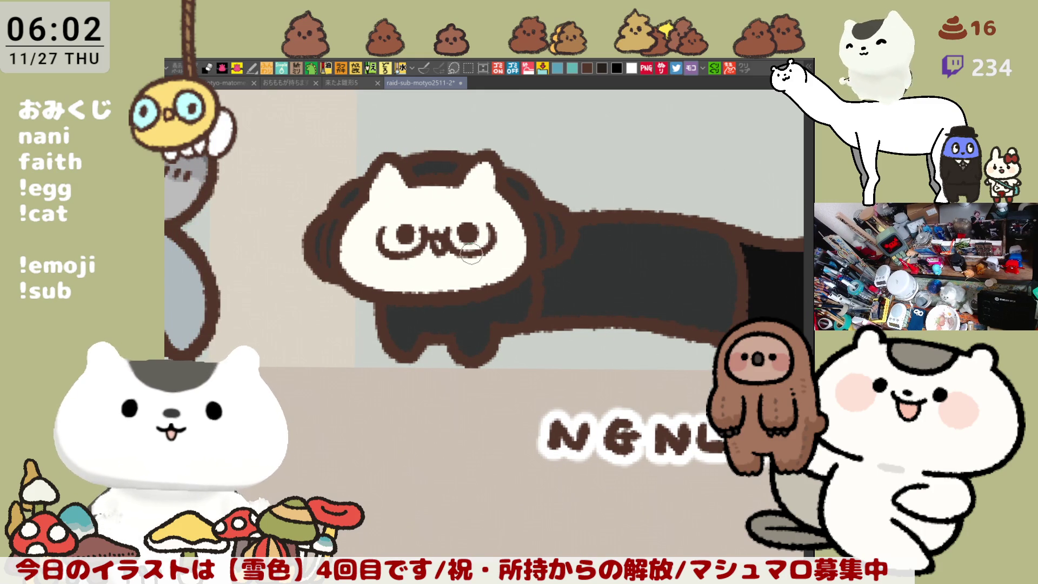
{"action": "mouse_move", "coordinate": [556, 272]}
{"action": "left_mouse_down"}
{"action": "mouse_move", "coordinate": [586, 306]}
{"action": "mouse_move", "coordinate": [544, 274]}
{"action": "left_mouse_up"}
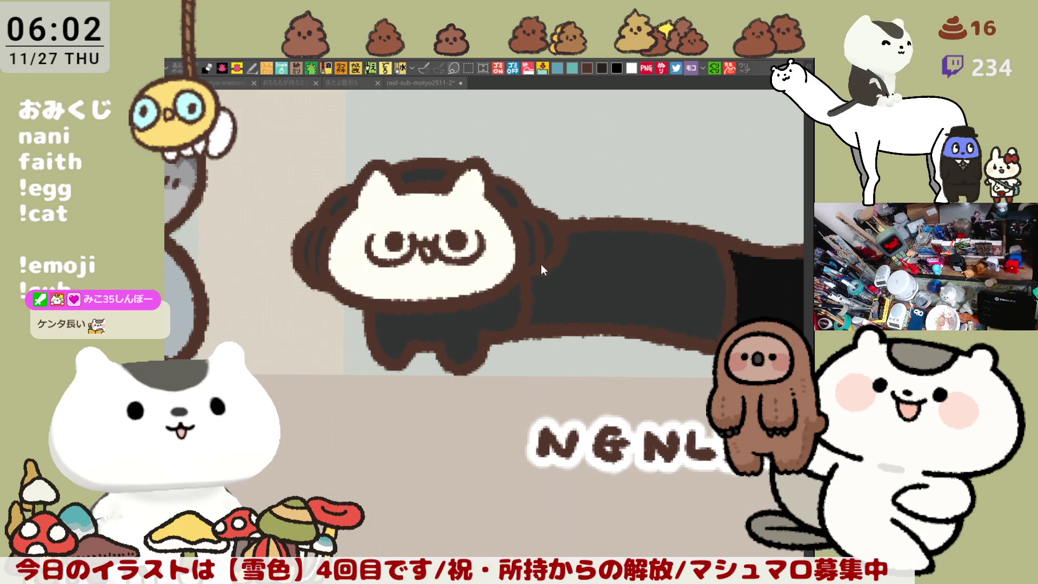
Step: Paint the headband and ear bands orange and both earpieces light grey, then darken the left band
{"action": "left_click_drag", "start_coordinate": [540, 223], "coordinate": [549, 253]}
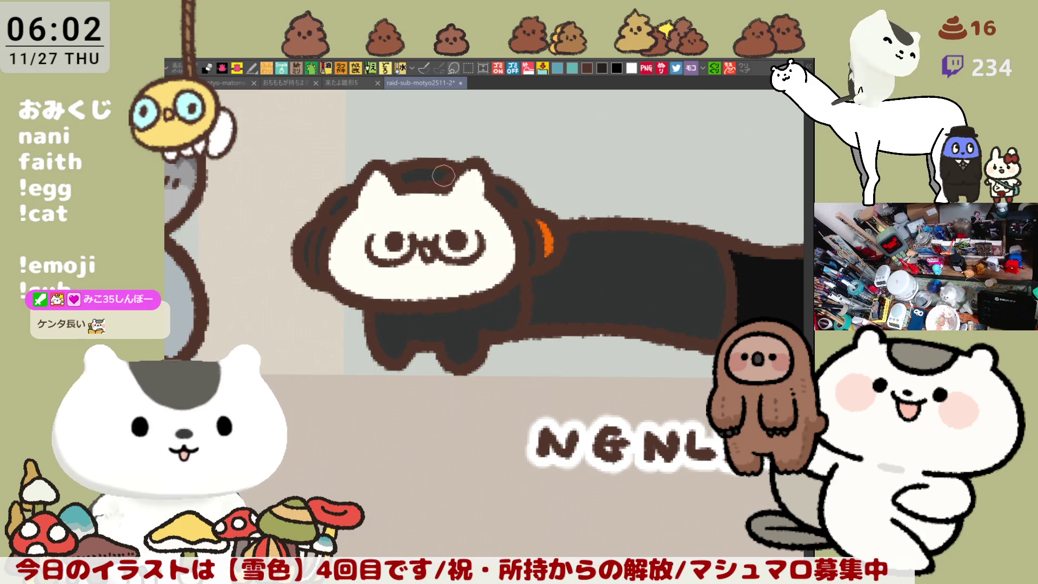
{"action": "left_click_drag", "start_coordinate": [446, 174], "coordinate": [404, 176]}
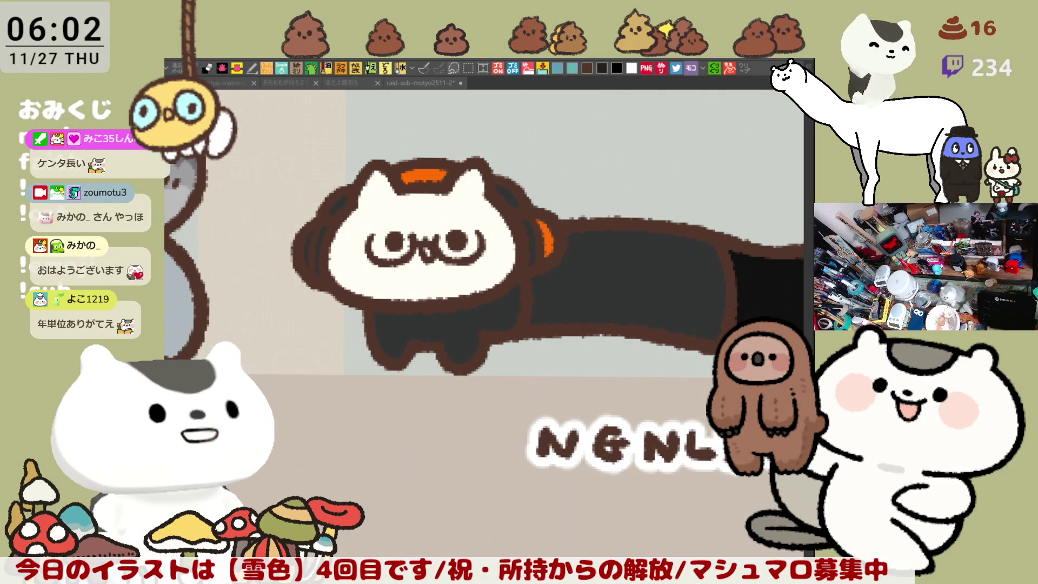
{"action": "left_click_drag", "start_coordinate": [515, 206], "coordinate": [506, 198]}
{"action": "left_click_drag", "start_coordinate": [332, 208], "coordinate": [341, 206]}
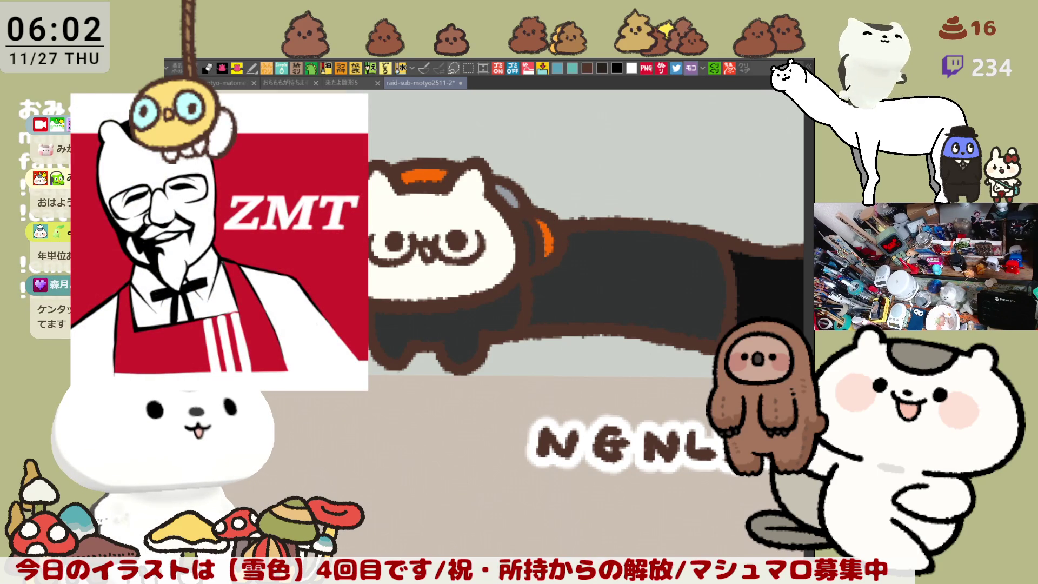
{"action": "left_click_drag", "start_coordinate": [412, 265], "coordinate": [397, 233]}
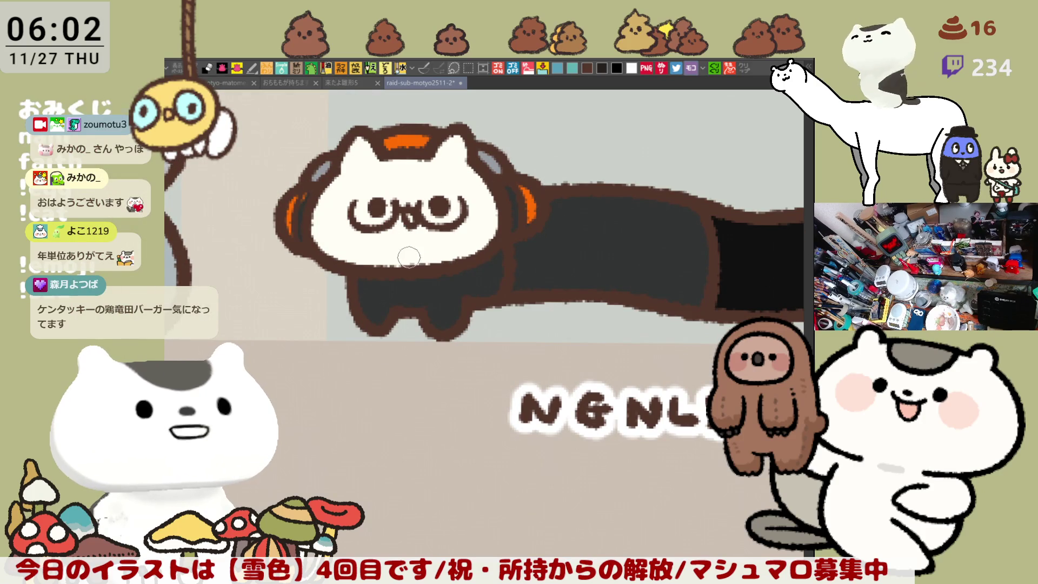
{"action": "mouse_move", "coordinate": [295, 230]}
{"action": "left_mouse_down"}
{"action": "mouse_move", "coordinate": [302, 201]}
{"action": "mouse_move", "coordinate": [287, 242]}
{"action": "mouse_move", "coordinate": [293, 197]}
{"action": "left_mouse_up"}
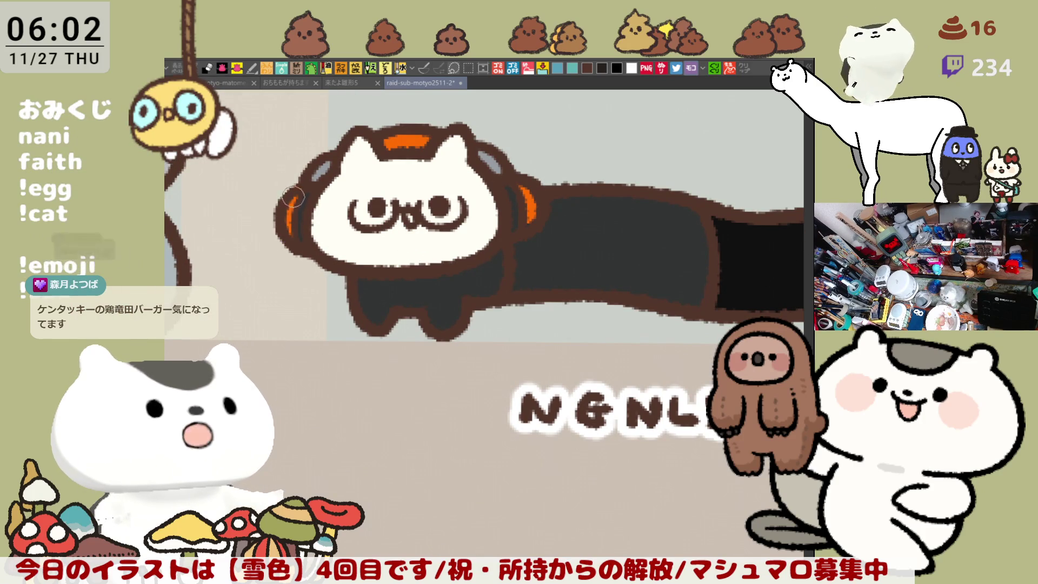
{"action": "scroll", "coordinate": [562, 219], "scroll_direction": "right", "scroll_amount": 2}
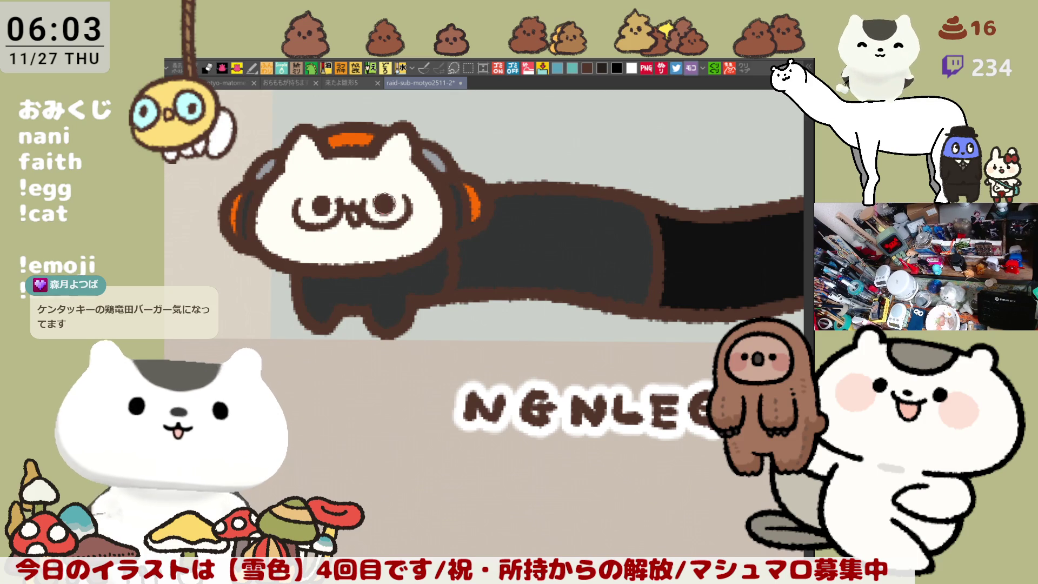
Step: Add a pink tongue in the mouth and a dark calico patch on the head's top-right
{"action": "left_click", "coordinate": [352, 216]}
{"action": "left_click_drag", "start_coordinate": [502, 261], "coordinate": [629, 226]}
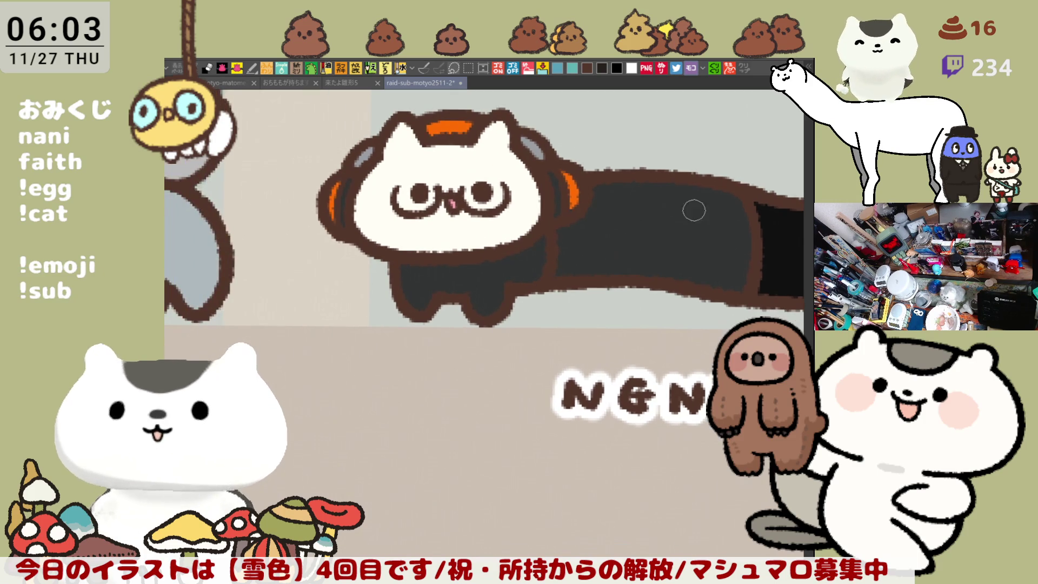
{"action": "left_click_drag", "start_coordinate": [686, 198], "coordinate": [590, 256]}
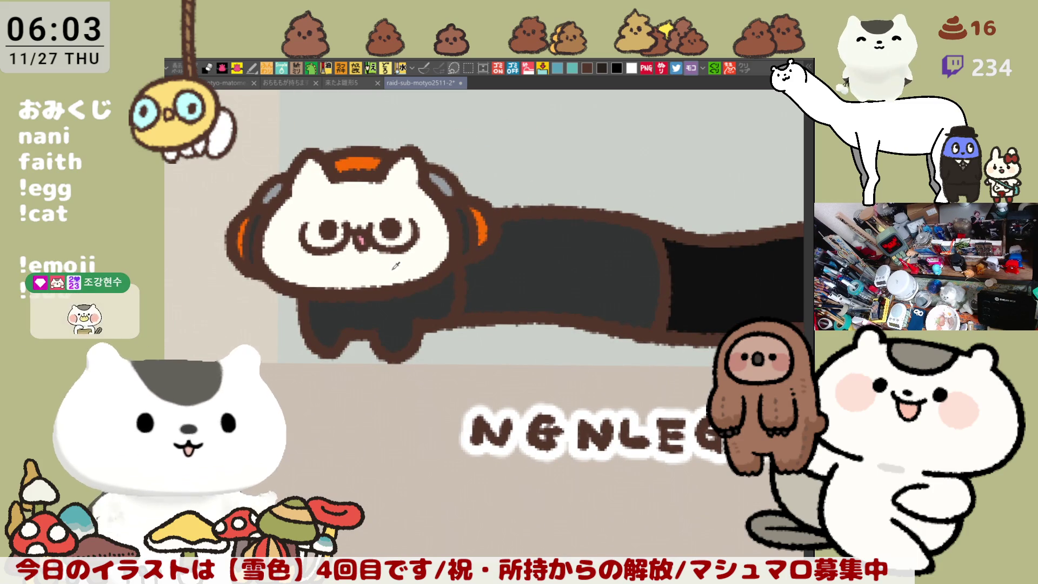
{"action": "left_click_drag", "start_coordinate": [363, 275], "coordinate": [466, 267]}
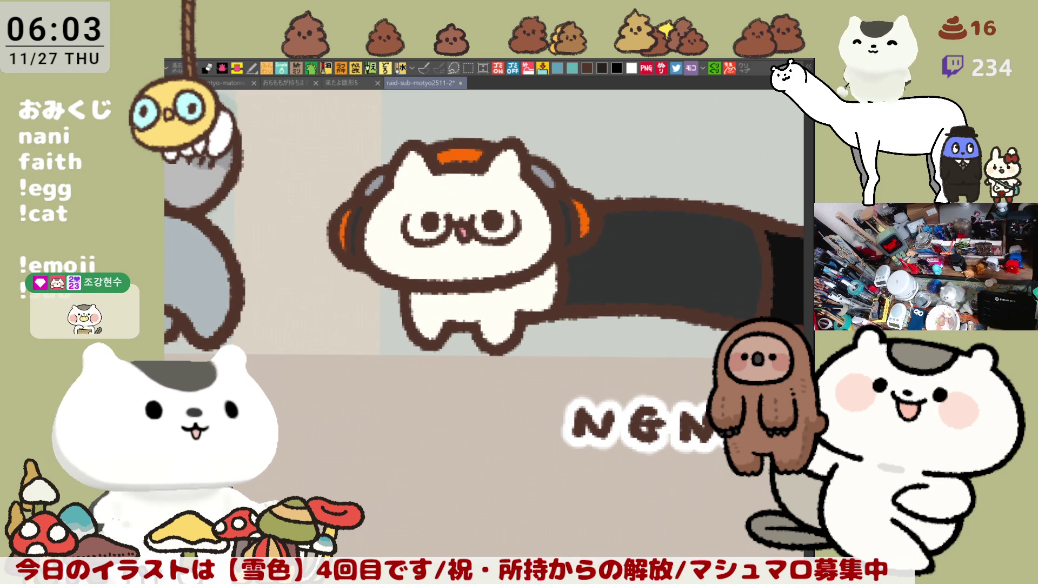
{"action": "left_click_drag", "start_coordinate": [454, 178], "coordinate": [542, 210]}
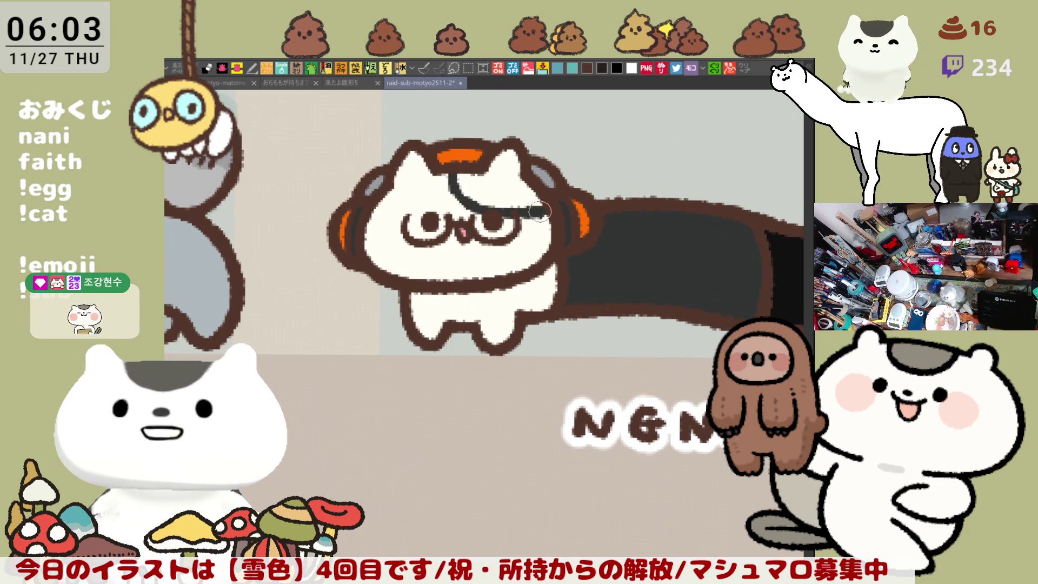
{"action": "key", "text": "ctrl+z"}
{"action": "mouse_move", "coordinate": [455, 165]}
{"action": "left_mouse_down"}
{"action": "mouse_move", "coordinate": [543, 211]}
{"action": "mouse_move", "coordinate": [516, 201]}
{"action": "mouse_move", "coordinate": [524, 214]}
{"action": "left_mouse_up"}
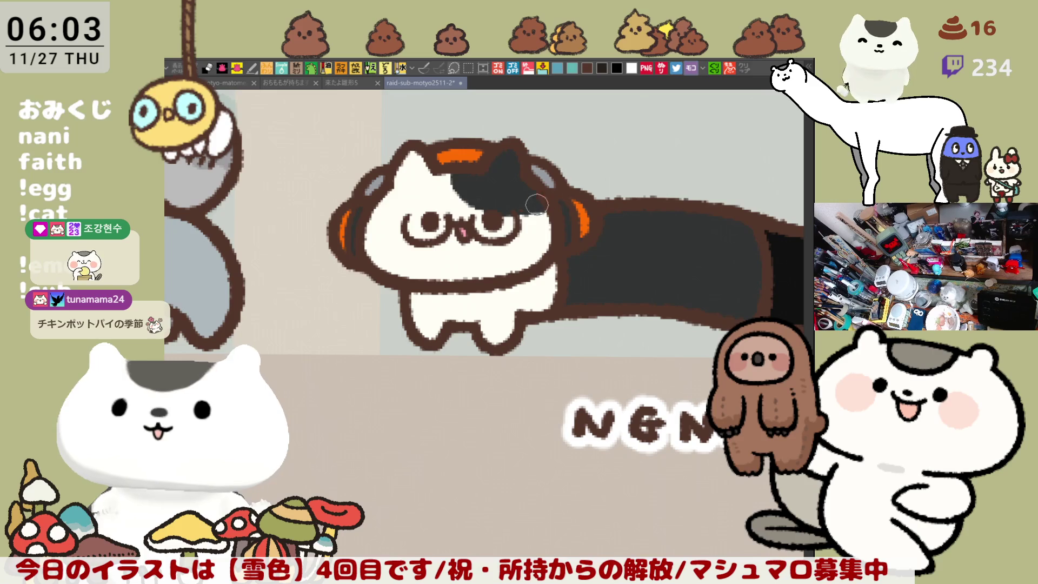
{"action": "left_click_drag", "start_coordinate": [495, 235], "coordinate": [543, 268]}
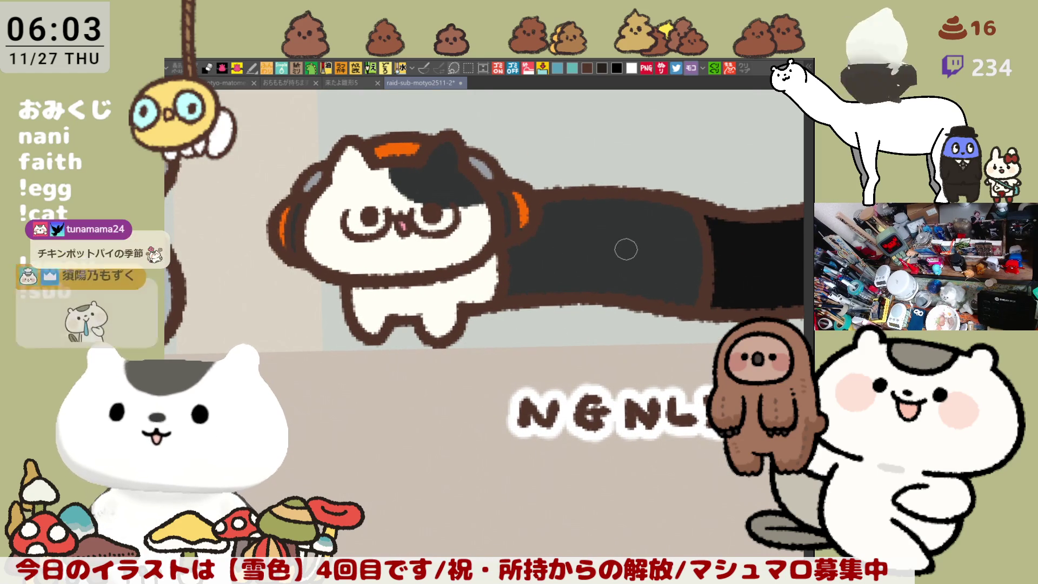
{"action": "left_click_drag", "start_coordinate": [636, 202], "coordinate": [653, 242]}
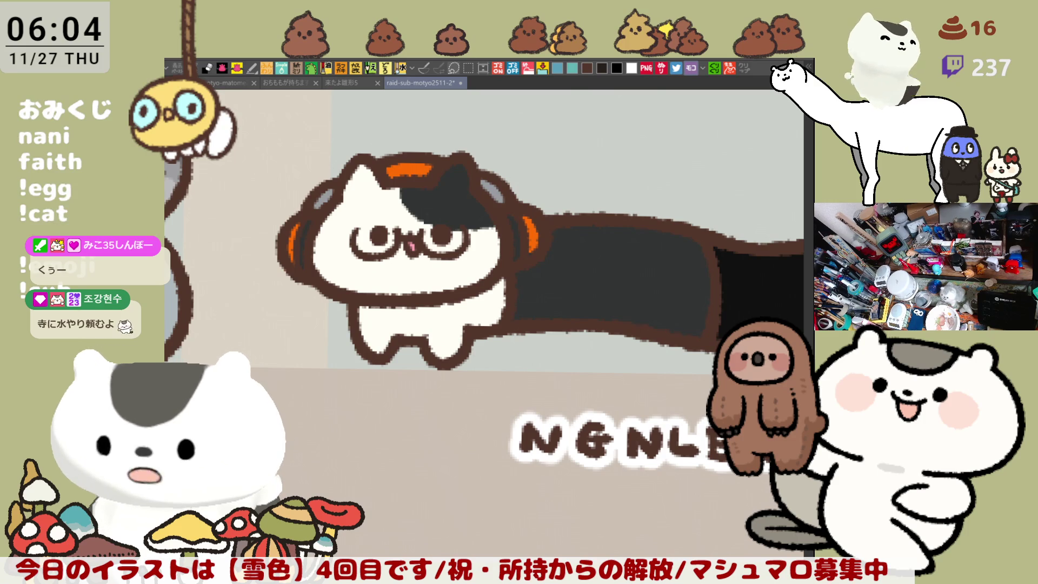
{"action": "mouse_move", "coordinate": [639, 312]}
{"action": "left_mouse_down"}
{"action": "mouse_move", "coordinate": [614, 297]}
{"action": "mouse_move", "coordinate": [564, 316]}
{"action": "left_mouse_up"}
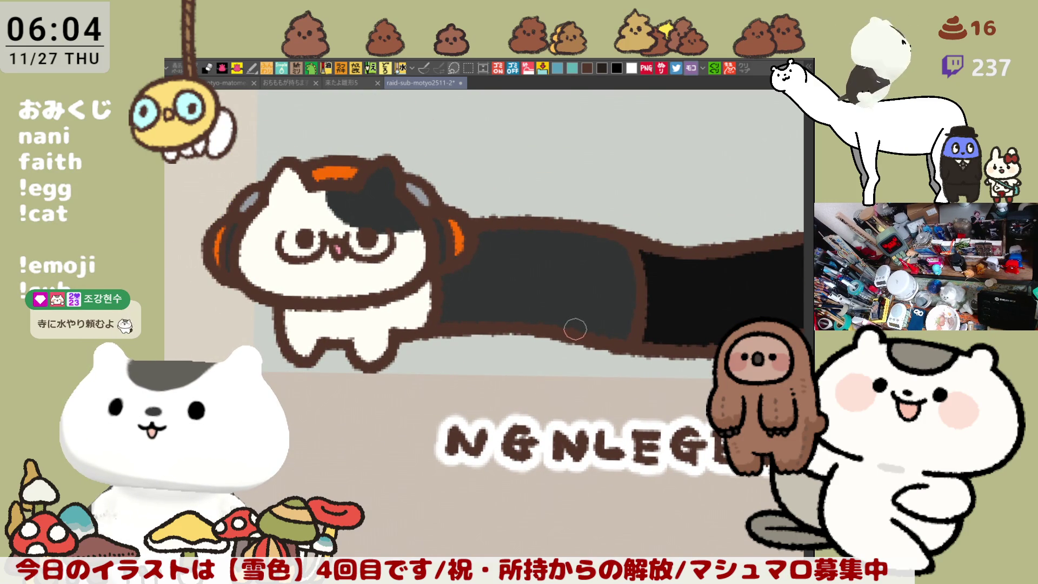
{"action": "scroll", "coordinate": [575, 326], "scroll_direction": "down", "scroll_amount": 1}
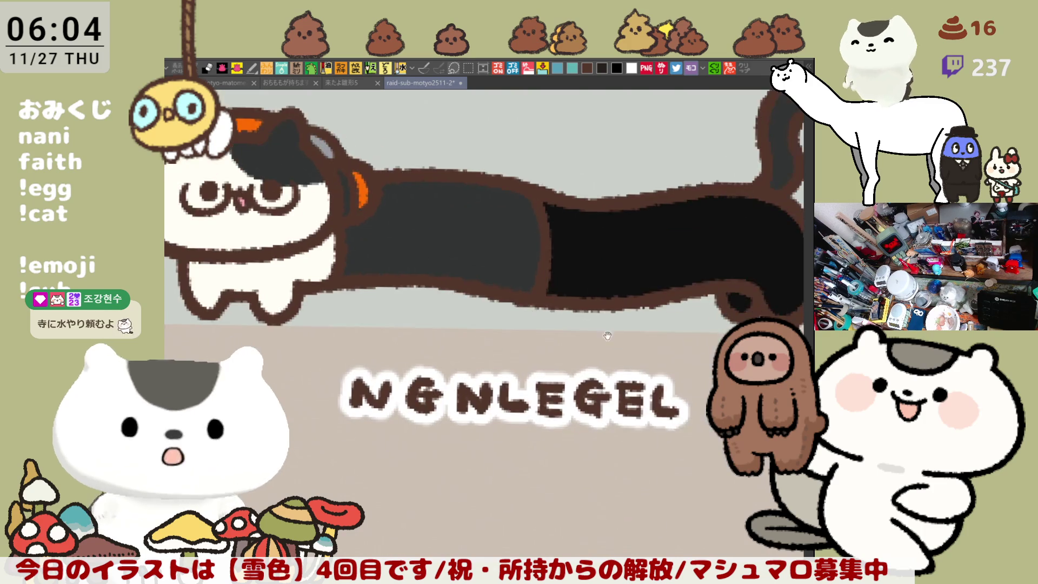
Step: Bucket-fill alternating sections of the calico cat's curled tail white to make stripes
{"action": "scroll", "coordinate": [534, 304], "scroll_direction": "down", "scroll_amount": 2}
{"action": "left_click_drag", "start_coordinate": [568, 330], "coordinate": [570, 370]}
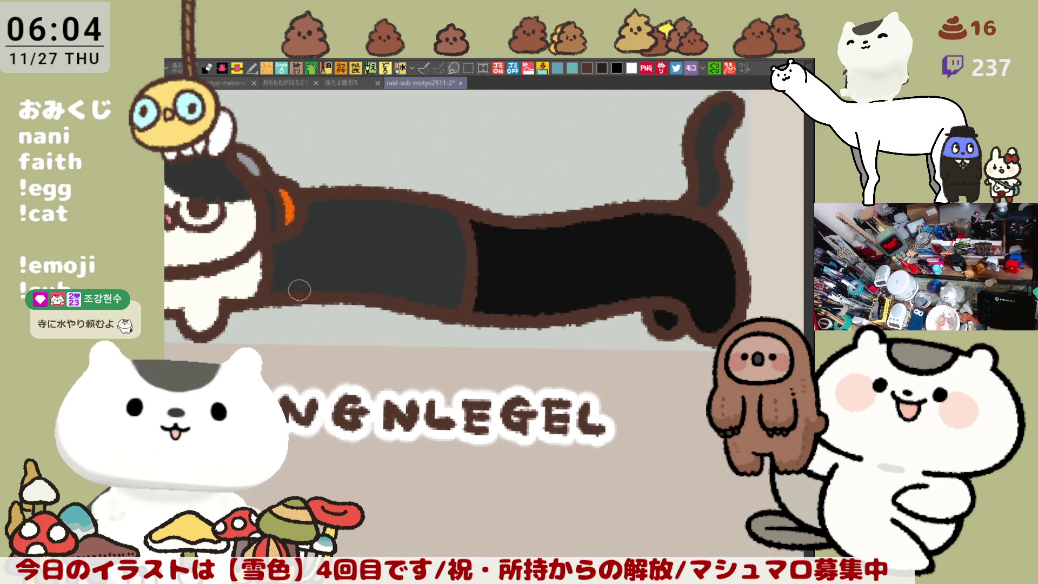
{"action": "left_click", "coordinate": [703, 189]}
{"action": "mouse_move", "coordinate": [670, 292]}
{"action": "left_mouse_down"}
{"action": "mouse_move", "coordinate": [659, 307]}
{"action": "mouse_move", "coordinate": [434, 315]}
{"action": "left_mouse_up"}
{"action": "scroll", "coordinate": [659, 307], "scroll_direction": "down", "scroll_amount": 2}
{"action": "scroll", "coordinate": [315, 264], "scroll_direction": "up", "scroll_amount": 2}
{"action": "mouse_move", "coordinate": [568, 210]}
{"action": "left_mouse_down"}
{"action": "mouse_move", "coordinate": [588, 202]}
{"action": "mouse_move", "coordinate": [581, 211]}
{"action": "mouse_move", "coordinate": [594, 189]}
{"action": "mouse_move", "coordinate": [573, 238]}
{"action": "mouse_move", "coordinate": [587, 238]}
{"action": "mouse_move", "coordinate": [585, 269]}
{"action": "mouse_move", "coordinate": [570, 279]}
{"action": "left_mouse_up"}
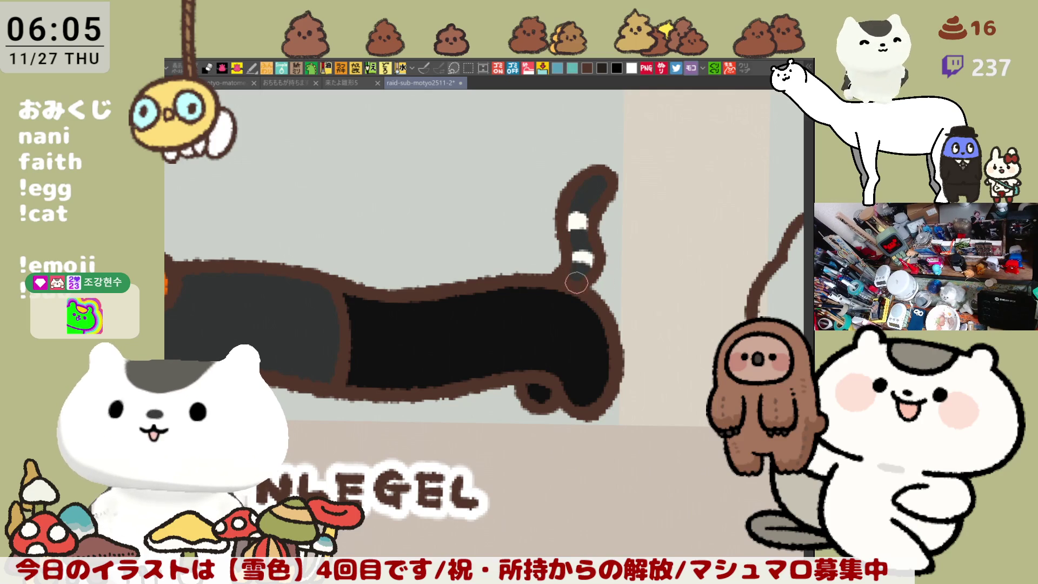
{"action": "scroll", "coordinate": [607, 273], "scroll_direction": "left", "scroll_amount": 5}
{"action": "scroll", "coordinate": [607, 274], "scroll_direction": "down", "scroll_amount": 2}
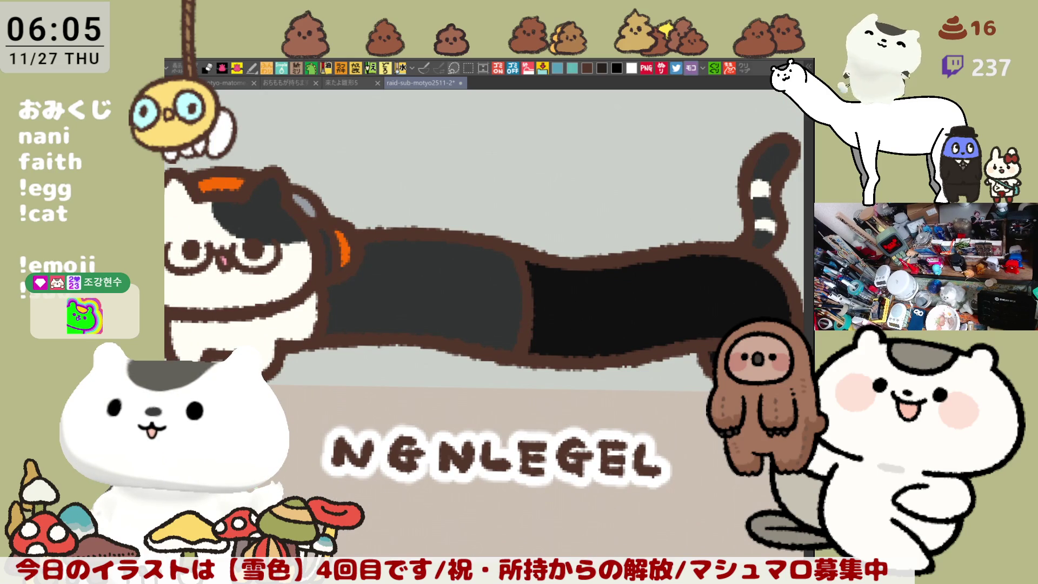
{"action": "scroll", "coordinate": [313, 242], "scroll_direction": "left", "scroll_amount": 4}
{"action": "scroll", "coordinate": [312, 242], "scroll_direction": "down", "scroll_amount": 1}
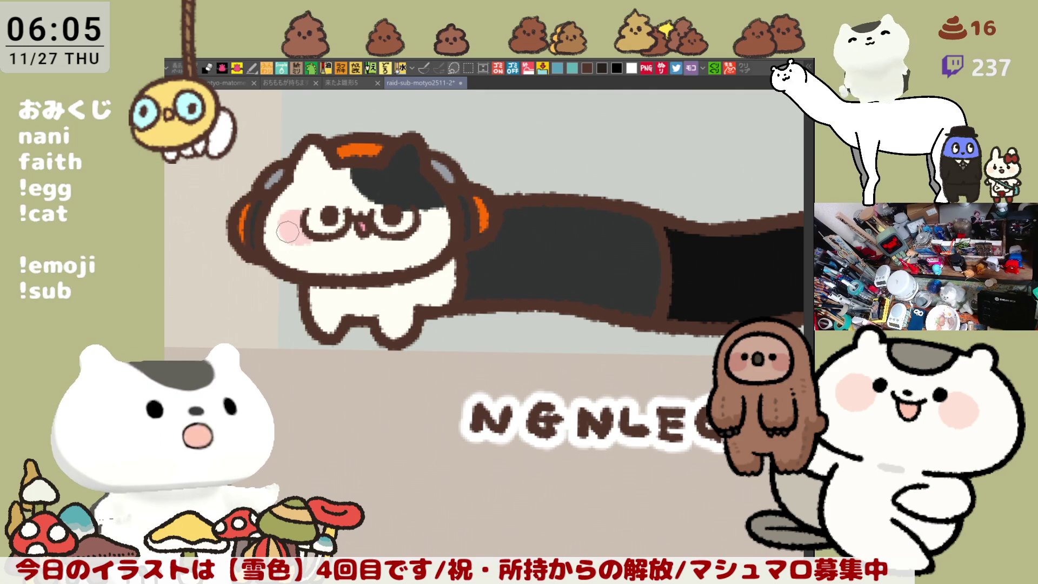
Step: Brush soft pink blush onto the calico cat's left and right cheeks
{"action": "left_click", "coordinate": [292, 221]}
{"action": "left_click_drag", "start_coordinate": [429, 222], "coordinate": [419, 238]}
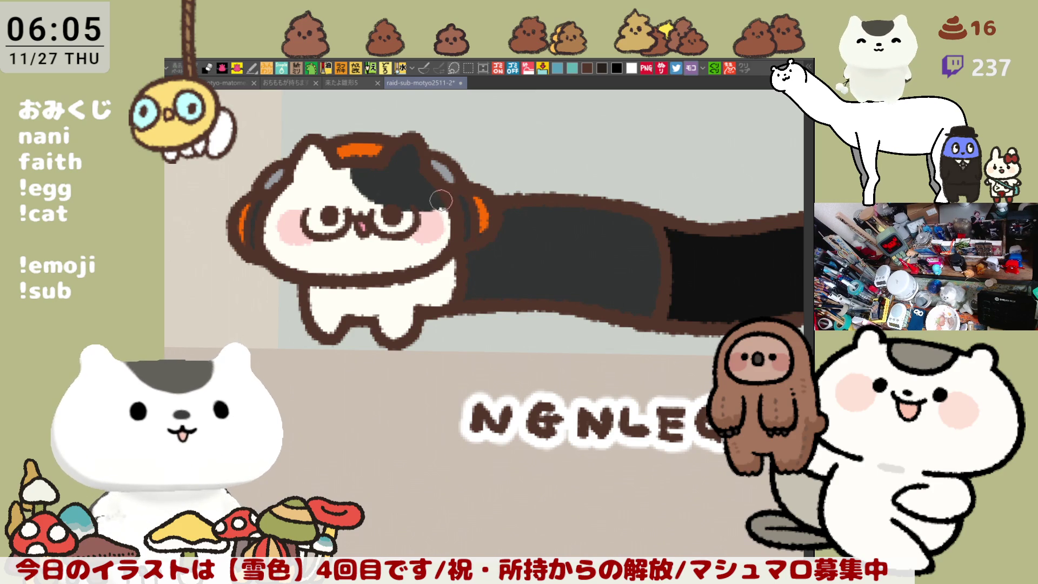
{"action": "scroll", "coordinate": [443, 201], "scroll_direction": "left", "scroll_amount": 3}
{"action": "scroll", "coordinate": [443, 201], "scroll_direction": "up", "scroll_amount": 2}
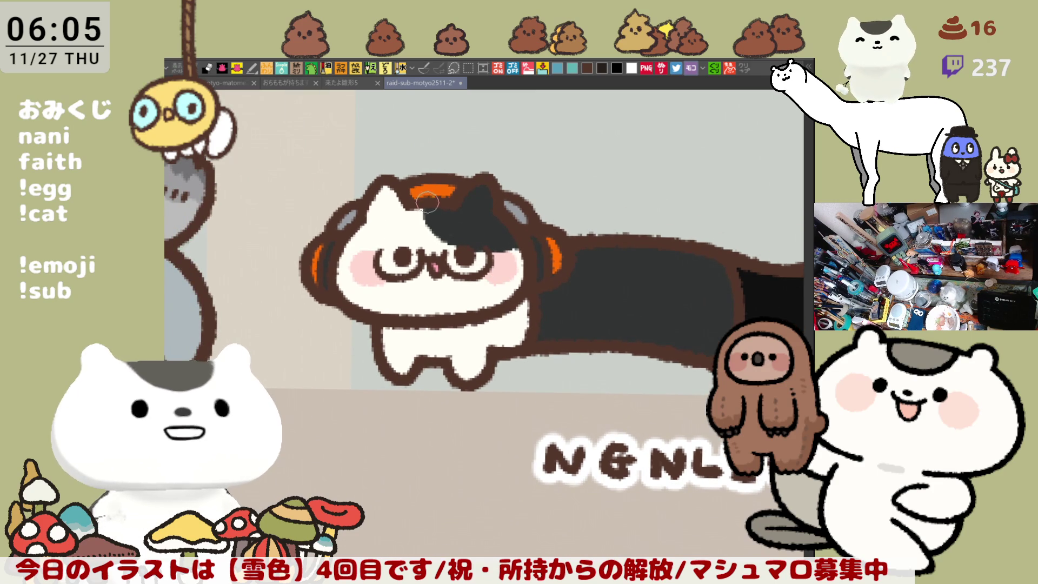
Step: Zoom out and scroll around the badge sheet to survey the cats
{"action": "scroll", "coordinate": [437, 217], "scroll_direction": "right", "scroll_amount": 6}
{"action": "scroll", "coordinate": [436, 216], "scroll_direction": "down", "scroll_amount": 2}
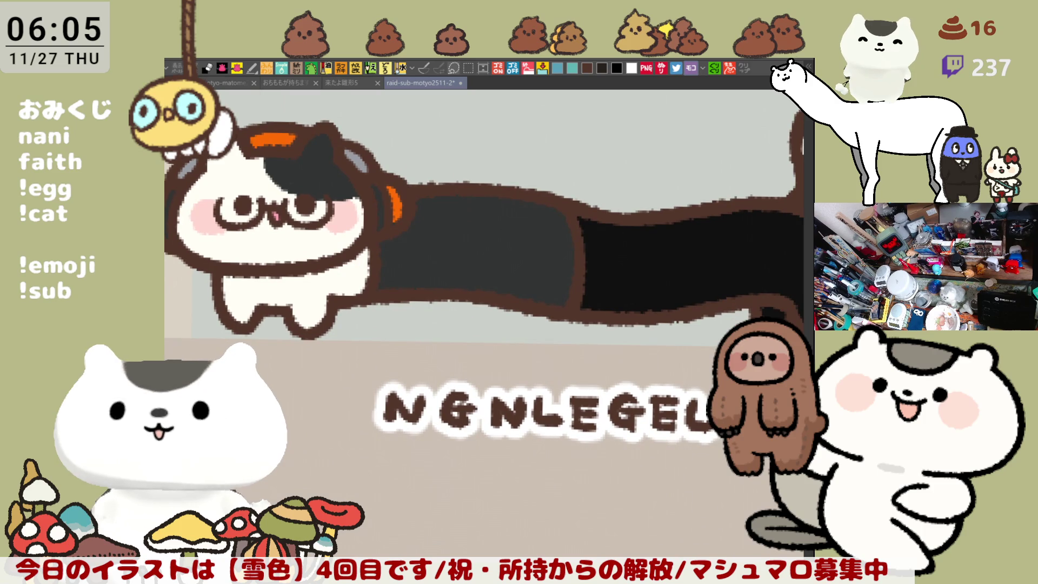
{"action": "scroll", "coordinate": [444, 328], "scroll_direction": "left", "scroll_amount": 4}
{"action": "scroll", "coordinate": [443, 328], "scroll_direction": "up", "scroll_amount": 2}
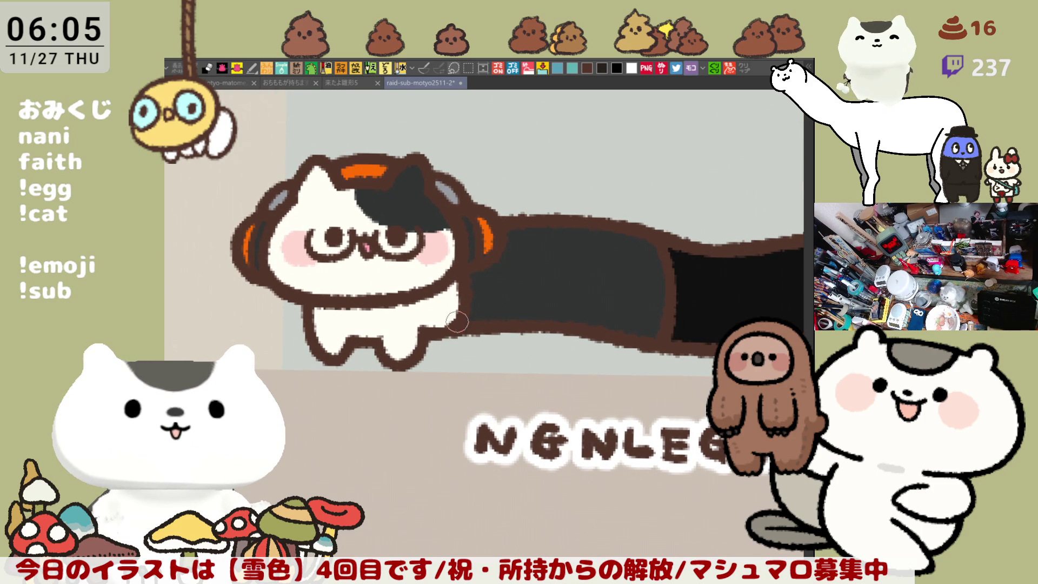
{"action": "scroll", "coordinate": [462, 307], "scroll_direction": "up", "scroll_amount": 1}
{"action": "scroll", "coordinate": [461, 307], "scroll_direction": "right", "scroll_amount": 1}
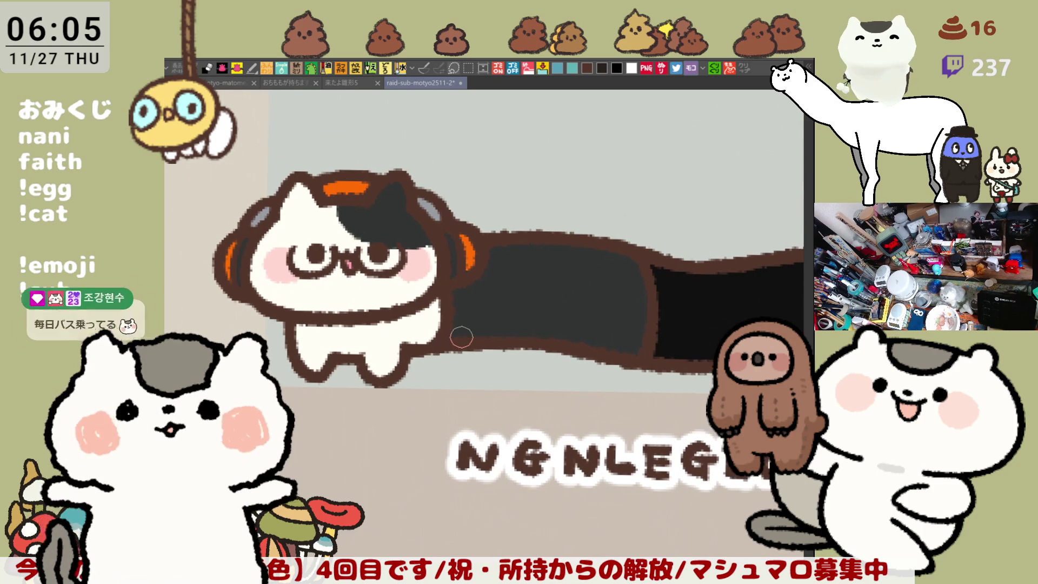
{"action": "scroll", "coordinate": [461, 337], "scroll_direction": "down", "scroll_amount": 4}
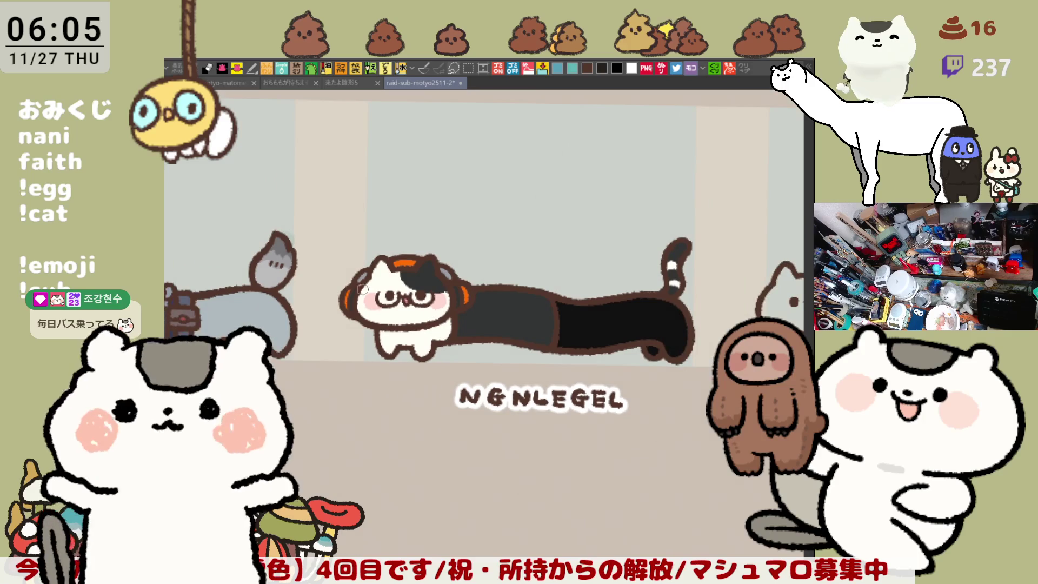
{"action": "scroll", "coordinate": [326, 272], "scroll_direction": "up", "scroll_amount": 3}
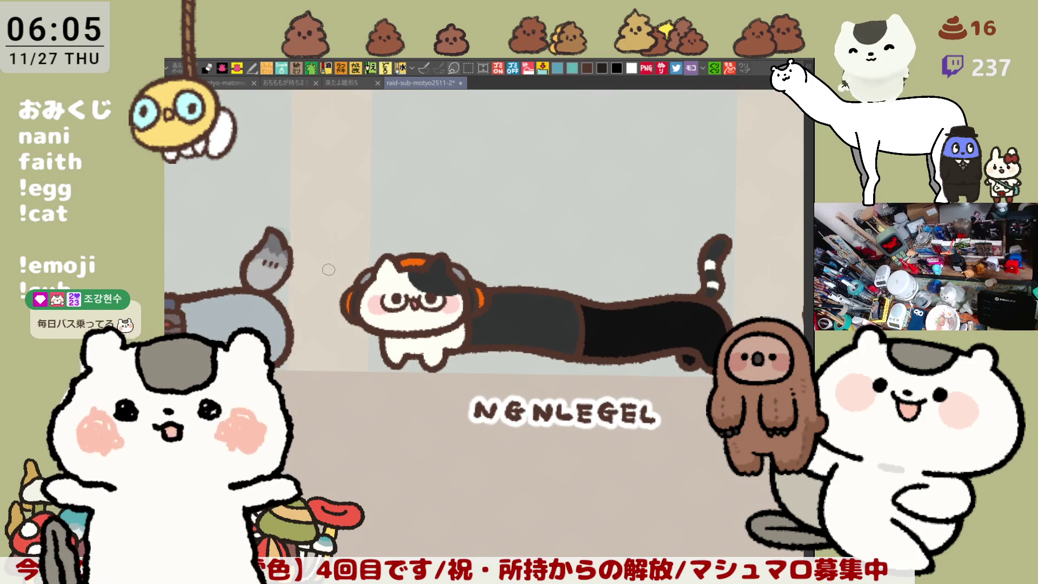
{"action": "scroll", "coordinate": [328, 270], "scroll_direction": "up", "scroll_amount": 1}
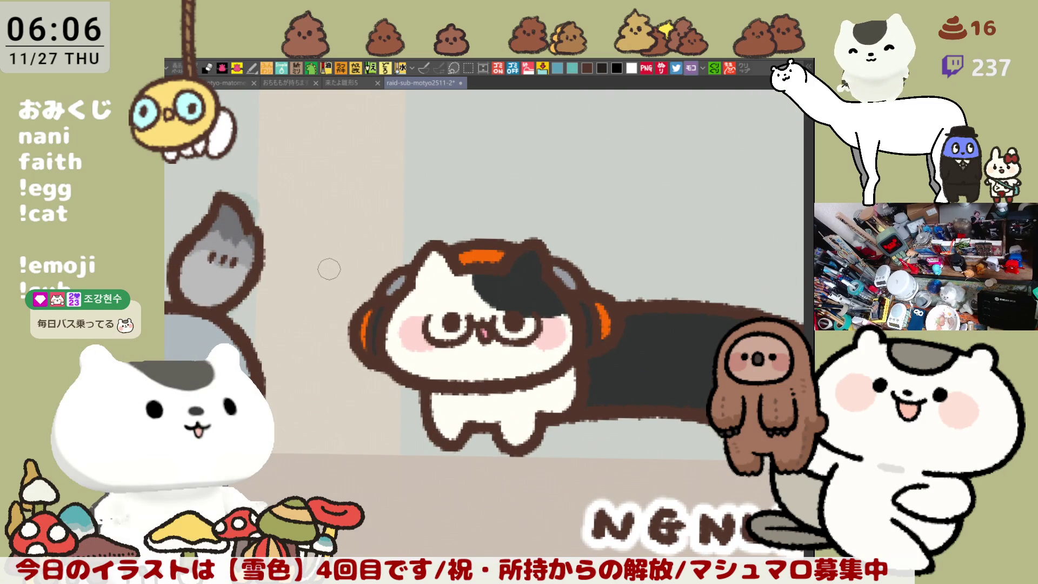
{"action": "scroll", "coordinate": [329, 269], "scroll_direction": "down", "scroll_amount": 4}
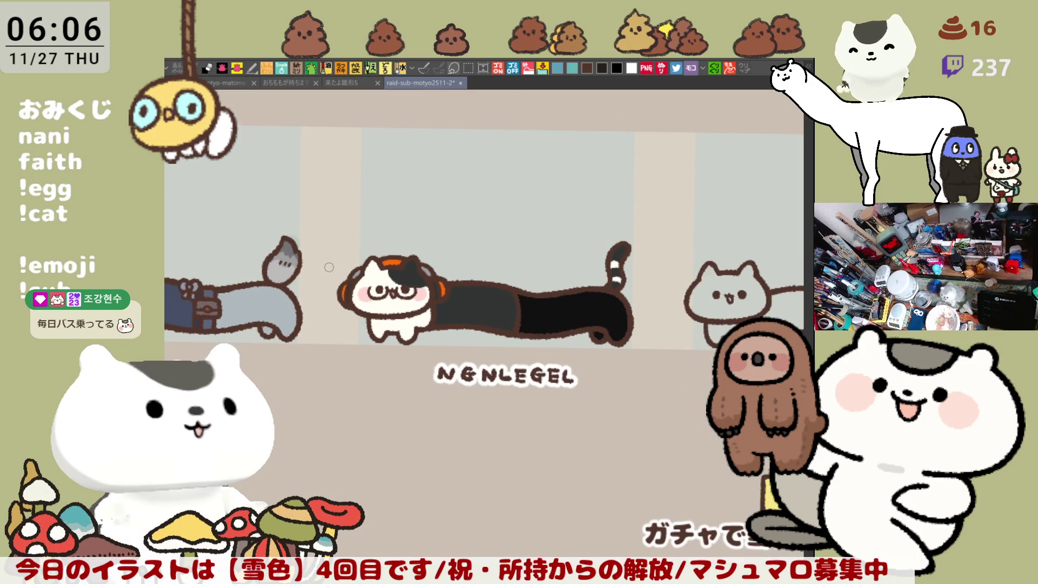
{"action": "scroll", "coordinate": [330, 266], "scroll_direction": "down", "scroll_amount": 5}
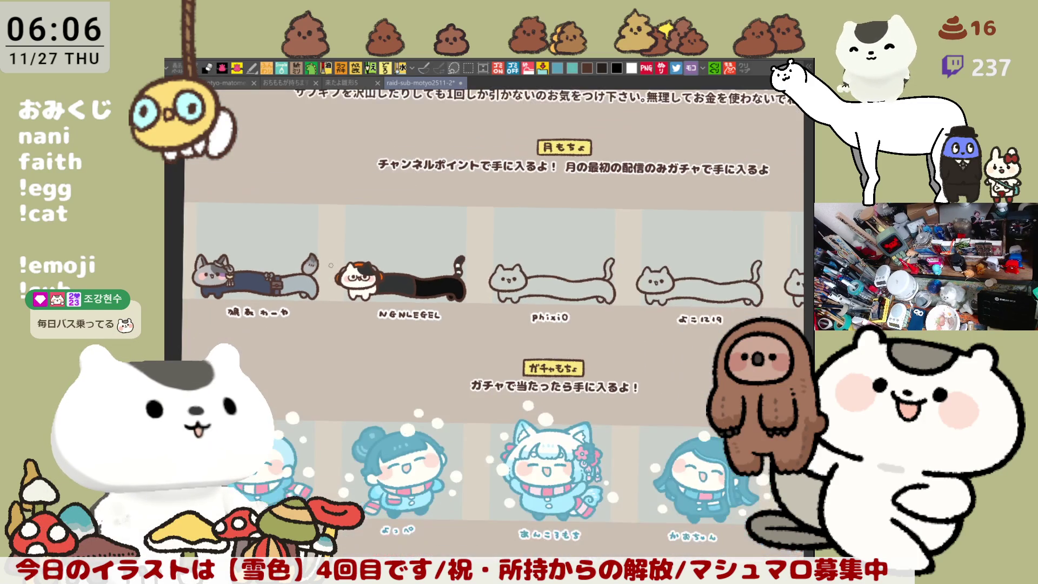
{"action": "scroll", "coordinate": [331, 265], "scroll_direction": "up", "scroll_amount": 2}
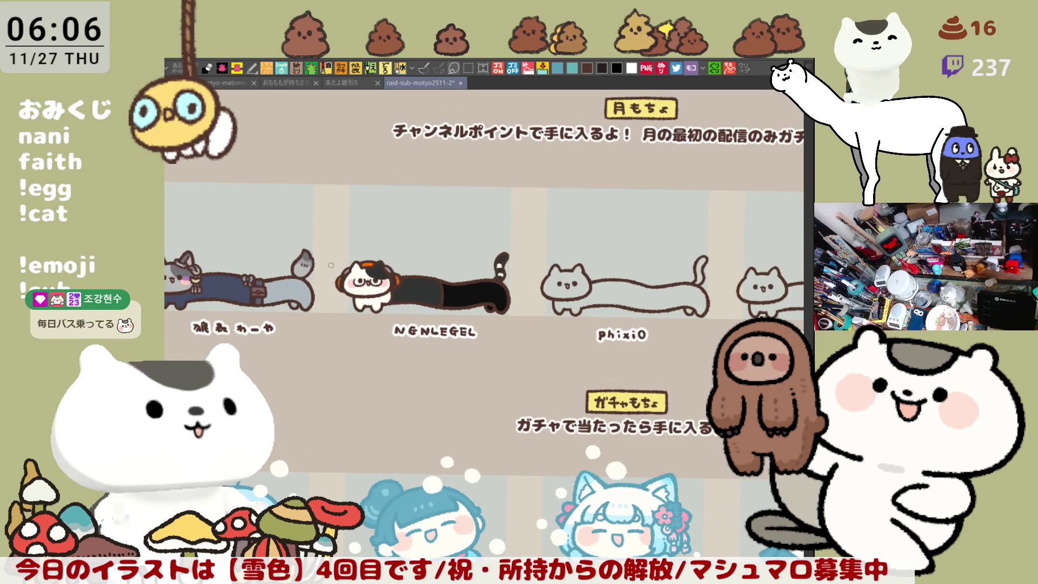
{"action": "scroll", "coordinate": [331, 265], "scroll_direction": "down", "scroll_amount": 3}
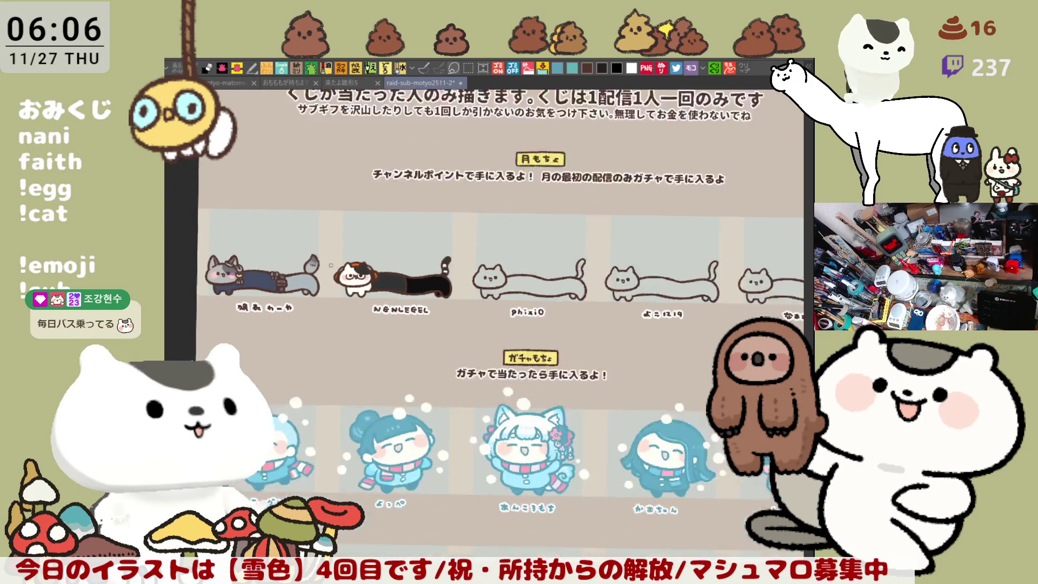
{"action": "scroll", "coordinate": [331, 265], "scroll_direction": "up", "scroll_amount": 2}
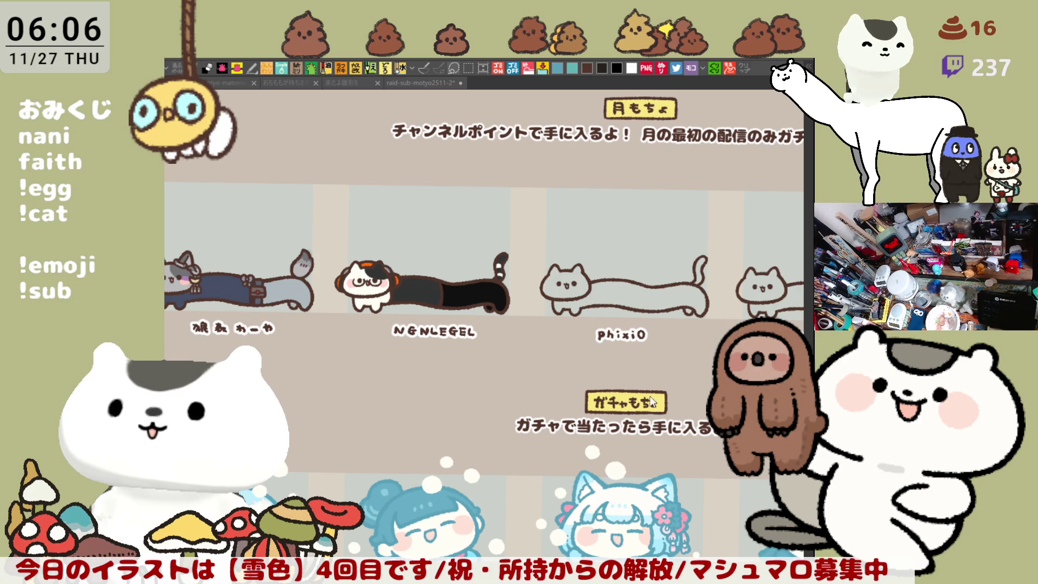
{"action": "scroll", "coordinate": [648, 357], "scroll_direction": "right", "scroll_amount": 3}
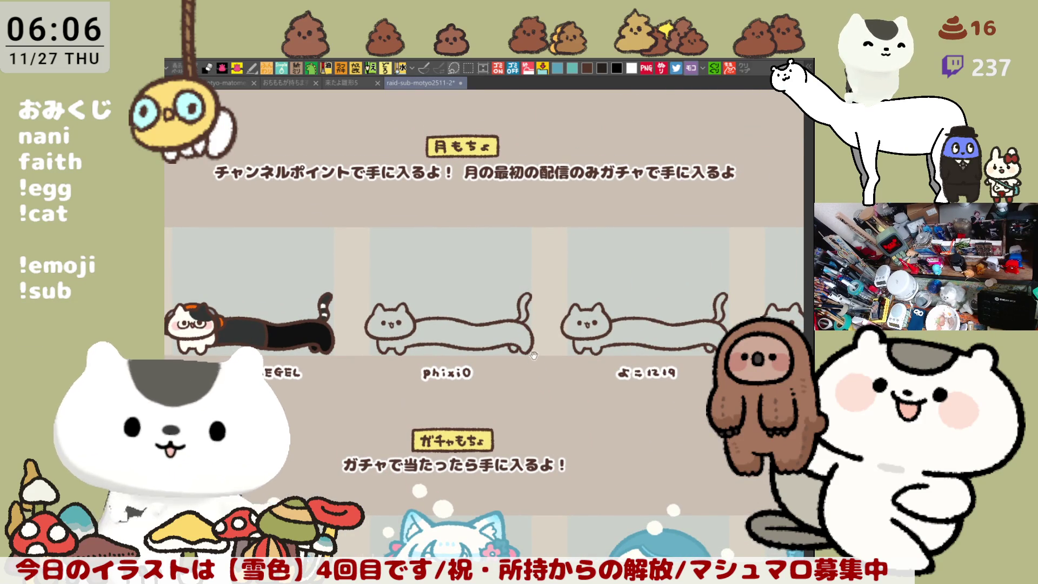
Step: Lasso-select the area around the plain phixiO cat and delete its line art
{"action": "left_click_drag", "start_coordinate": [532, 361], "coordinate": [577, 275]}
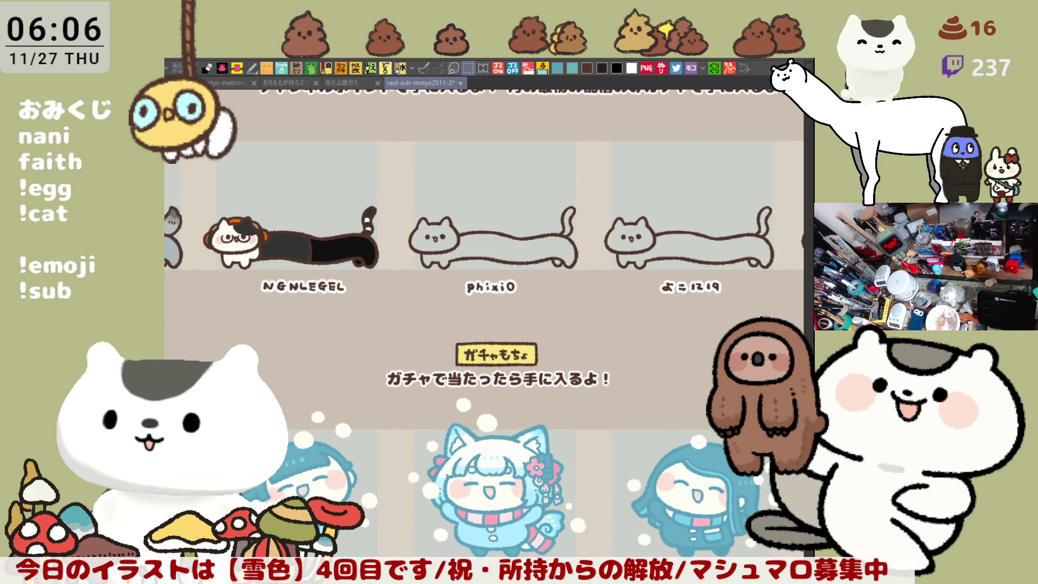
{"action": "mouse_move", "coordinate": [429, 288]}
{"action": "left_mouse_down"}
{"action": "mouse_move", "coordinate": [449, 138]}
{"action": "mouse_move", "coordinate": [595, 178]}
{"action": "mouse_move", "coordinate": [500, 324]}
{"action": "mouse_move", "coordinate": [414, 303]}
{"action": "left_mouse_up"}
{"action": "key", "text": "Delete"}
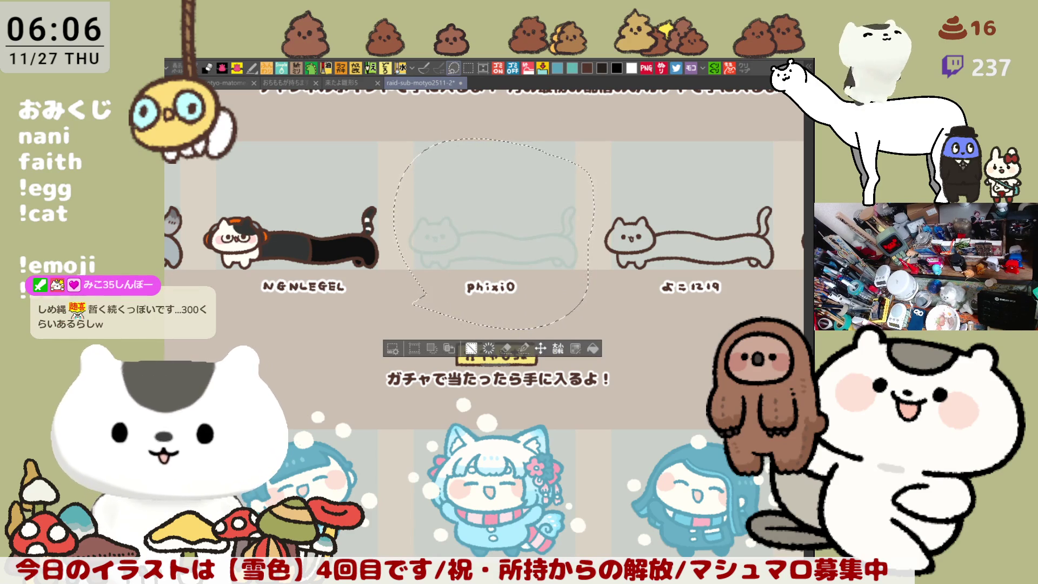
Step: Drop the selection and zoom in on the phixiO cat and its label
{"action": "key", "text": "ctrl+d"}
{"action": "left_click_drag", "start_coordinate": [563, 450], "coordinate": [593, 493]}
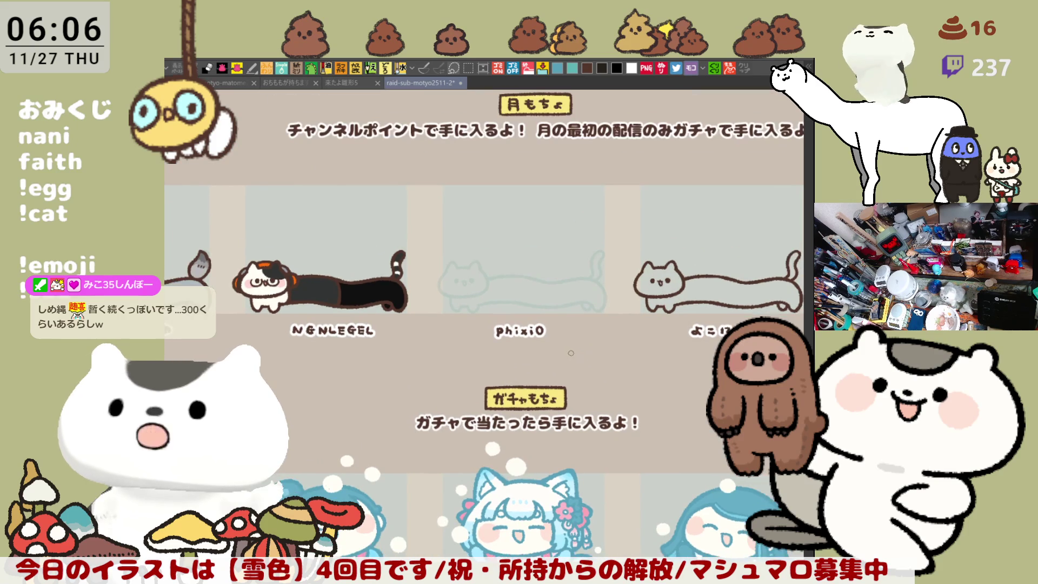
{"action": "scroll", "coordinate": [571, 353], "scroll_direction": "up", "scroll_amount": 6}
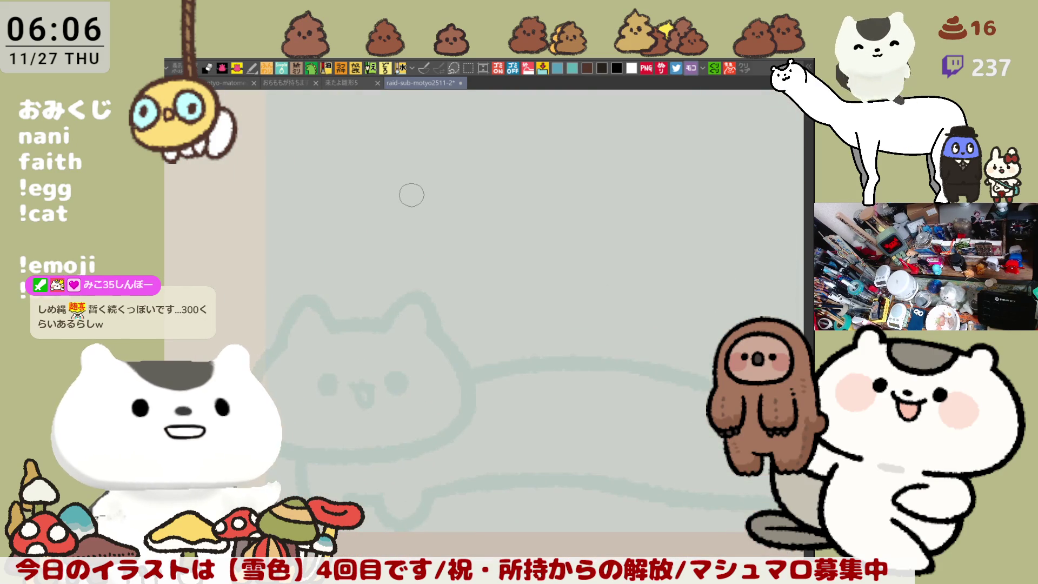
{"action": "mouse_move", "coordinate": [472, 403]}
{"action": "left_mouse_down"}
{"action": "mouse_move", "coordinate": [454, 343]}
{"action": "mouse_move", "coordinate": [416, 347]}
{"action": "left_mouse_up"}
{"action": "left_click_drag", "start_coordinate": [467, 319], "coordinate": [455, 348]}
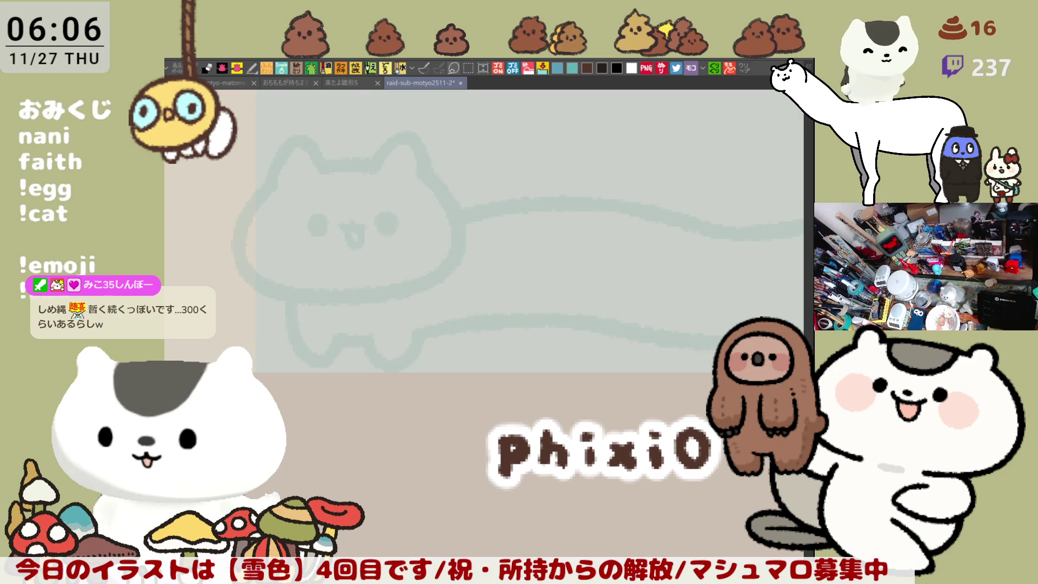
{"action": "left_click_drag", "start_coordinate": [484, 319], "coordinate": [527, 351]}
Step: Trace the left arc and top of the phixiO cat's head in brown, retrying strokes
{"action": "left_click_drag", "start_coordinate": [333, 172], "coordinate": [302, 295]}
{"action": "key", "text": "ctrl+z"}
{"action": "mouse_move", "coordinate": [338, 182]}
{"action": "left_mouse_down"}
{"action": "mouse_move", "coordinate": [285, 310]}
{"action": "mouse_move", "coordinate": [344, 330]}
{"action": "left_mouse_up"}
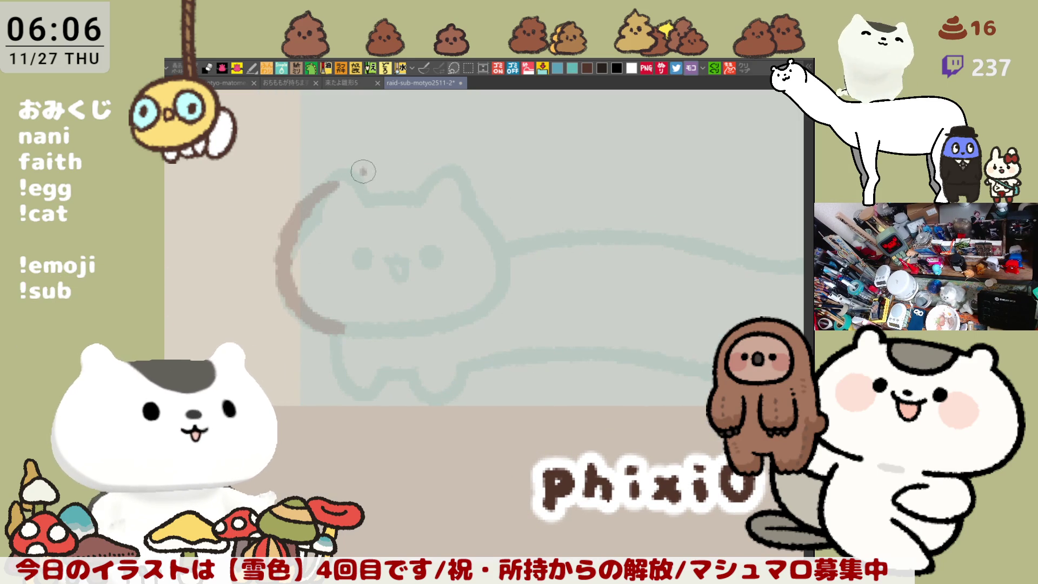
{"action": "left_click_drag", "start_coordinate": [357, 174], "coordinate": [471, 173]}
{"action": "key", "text": "ctrl+z"}
{"action": "left_click_drag", "start_coordinate": [346, 175], "coordinate": [466, 178]}
{"action": "key", "text": "ctrl+z"}
{"action": "mouse_move", "coordinate": [346, 175]}
{"action": "left_mouse_down"}
{"action": "mouse_move", "coordinate": [475, 173]}
{"action": "mouse_move", "coordinate": [386, 169]}
{"action": "mouse_move", "coordinate": [454, 173]}
{"action": "mouse_move", "coordinate": [475, 186]}
{"action": "mouse_move", "coordinate": [521, 278]}
{"action": "left_mouse_up"}
{"action": "key", "text": "ctrl+z"}
Step: Outline the right side of the cat's head with a short brown arc
{"action": "key", "text": "ctrl+z"}
{"action": "left_click_drag", "start_coordinate": [444, 169], "coordinate": [487, 289]}
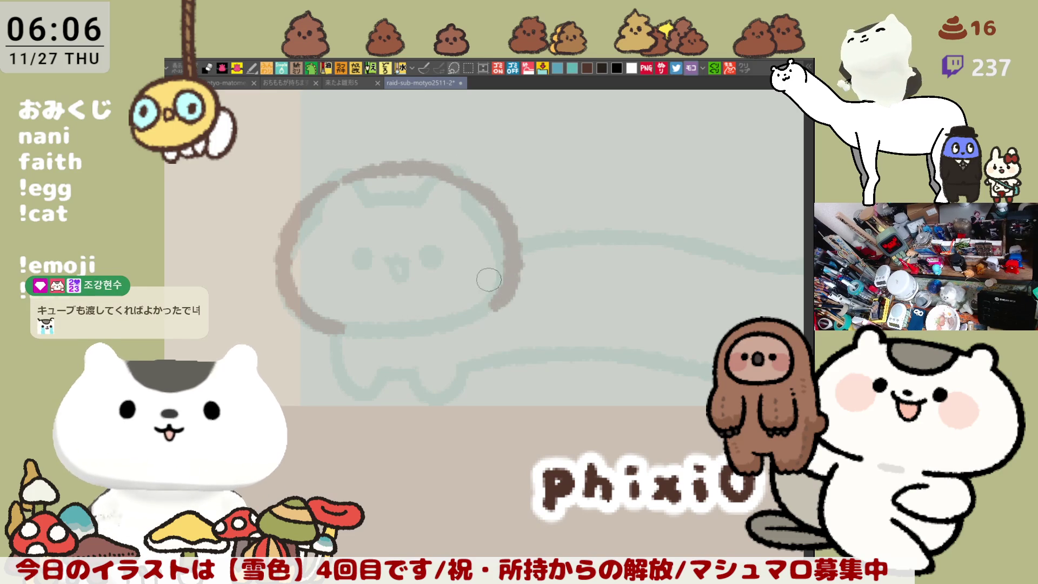
{"action": "key", "text": "ctrl+z"}
{"action": "mouse_move", "coordinate": [438, 170]}
{"action": "left_mouse_down"}
{"action": "mouse_move", "coordinate": [470, 186]}
{"action": "mouse_move", "coordinate": [517, 325]}
{"action": "mouse_move", "coordinate": [505, 258]}
{"action": "mouse_move", "coordinate": [516, 324]}
{"action": "left_mouse_up"}
{"action": "key", "text": "ctrl+z"}
{"action": "key", "text": "ctrl+z"}
{"action": "mouse_move", "coordinate": [466, 183]}
{"action": "left_mouse_down"}
{"action": "mouse_move", "coordinate": [508, 229]}
{"action": "mouse_move", "coordinate": [468, 313]}
{"action": "left_mouse_up"}
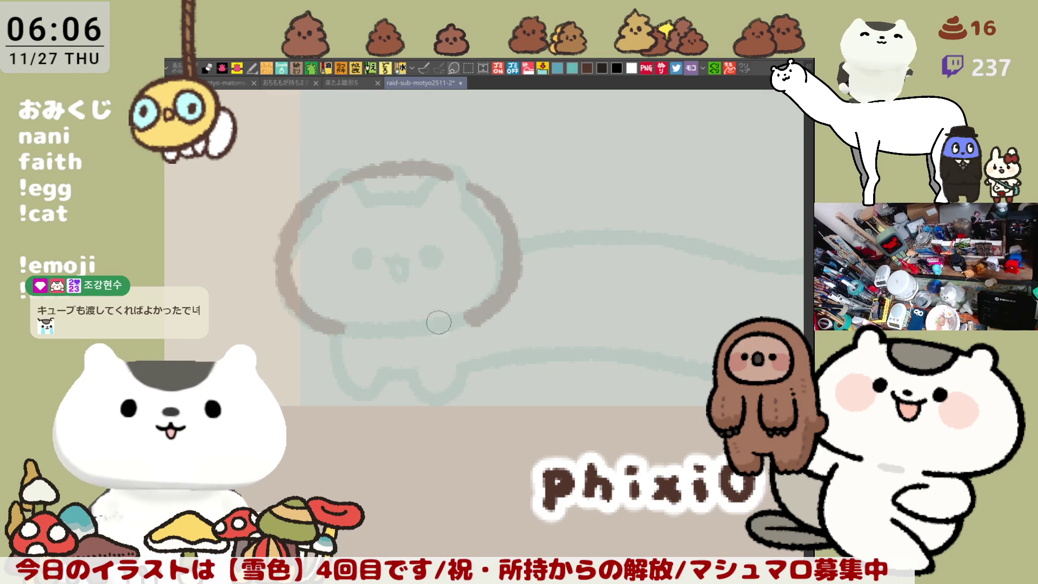
Step: Try outlining the cat's left front leg in brown, undoing both attempts
{"action": "left_click_drag", "start_coordinate": [332, 333], "coordinate": [370, 381]}
{"action": "key", "text": "ctrl+z"}
{"action": "mouse_move", "coordinate": [335, 323]}
{"action": "left_mouse_down"}
{"action": "mouse_move", "coordinate": [311, 368]}
{"action": "mouse_move", "coordinate": [359, 392]}
{"action": "mouse_move", "coordinate": [309, 368]}
{"action": "mouse_move", "coordinate": [360, 391]}
{"action": "left_mouse_up"}
{"action": "key", "text": "ctrl+z"}
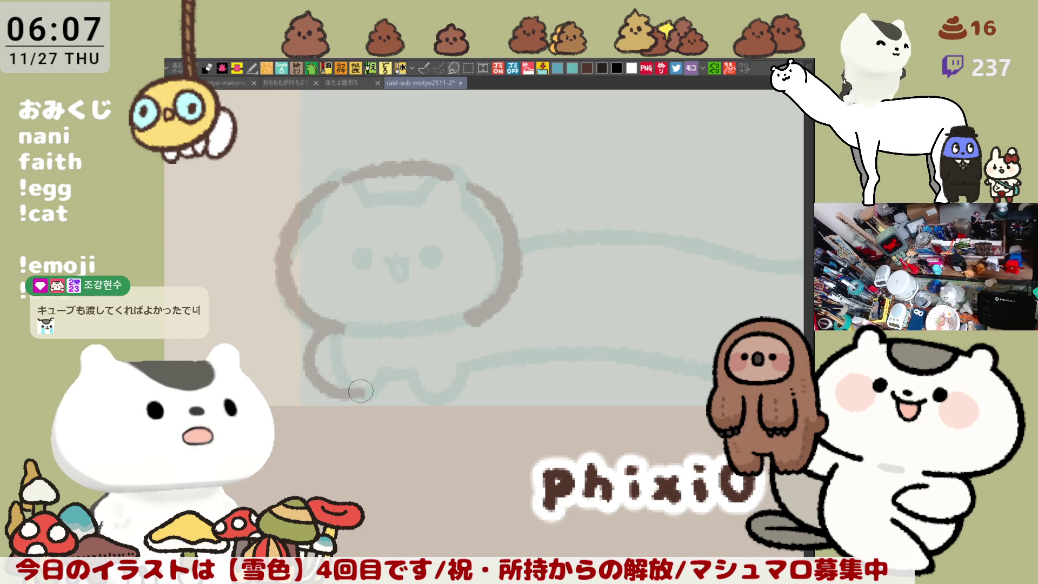
Step: Draw the phixiO cat's left foot curling down, with a small hook and belly line
{"action": "key", "text": "ctrl+z"}
{"action": "mouse_move", "coordinate": [343, 324]}
{"action": "left_mouse_down"}
{"action": "mouse_move", "coordinate": [311, 362]}
{"action": "mouse_move", "coordinate": [336, 354]}
{"action": "mouse_move", "coordinate": [313, 342]}
{"action": "mouse_move", "coordinate": [303, 392]}
{"action": "mouse_move", "coordinate": [327, 384]}
{"action": "left_mouse_up"}
{"action": "key", "text": "ctrl+z"}
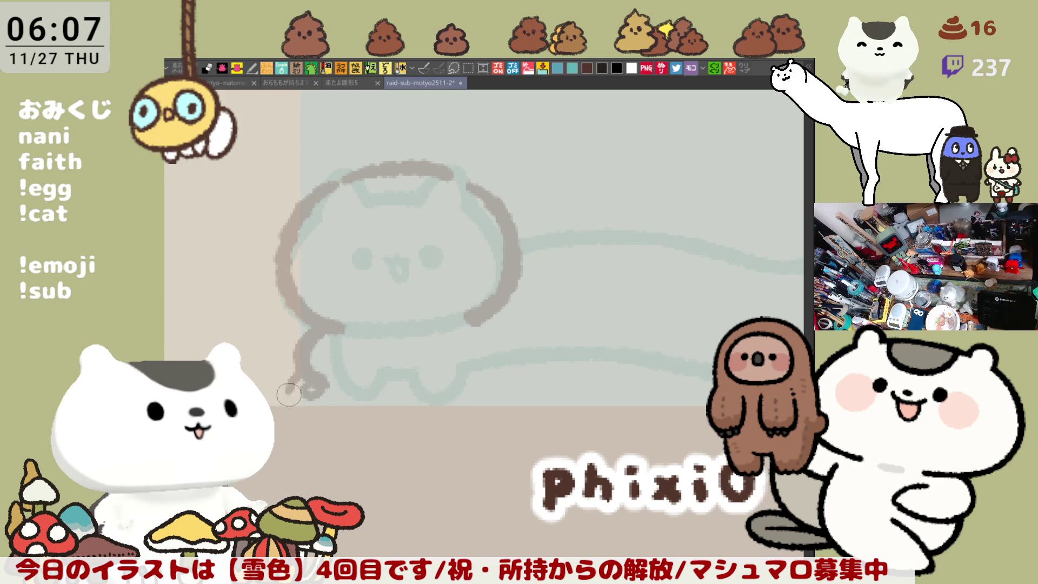
{"action": "key", "text": "ctrl+z"}
{"action": "key", "text": "ctrl+z"}
{"action": "mouse_move", "coordinate": [325, 331]}
{"action": "left_mouse_down"}
{"action": "mouse_move", "coordinate": [291, 368]}
{"action": "mouse_move", "coordinate": [321, 385]}
{"action": "left_mouse_up"}
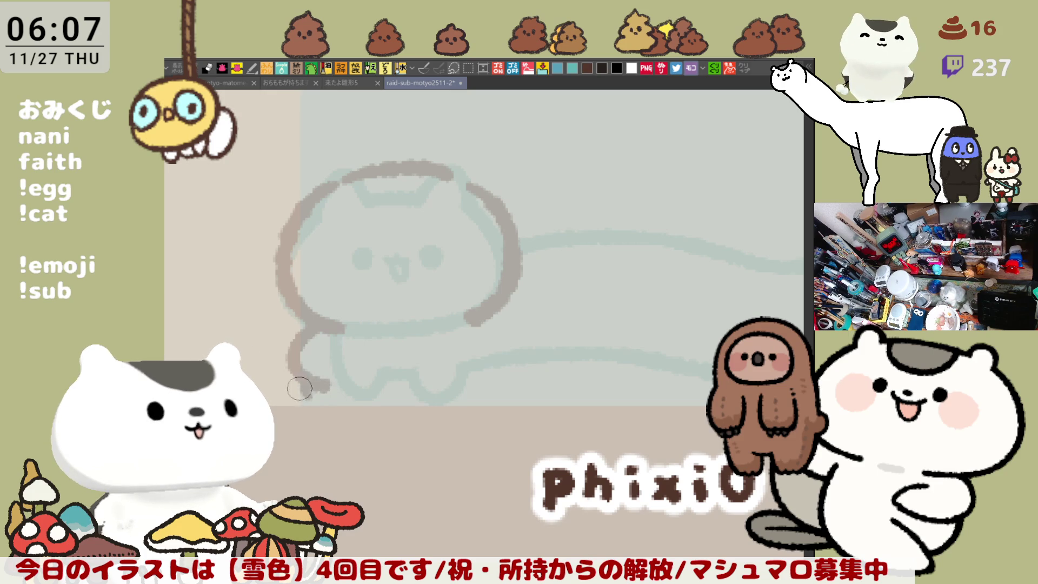
{"action": "mouse_move", "coordinate": [303, 381]}
{"action": "left_mouse_down"}
{"action": "mouse_move", "coordinate": [340, 403]}
{"action": "mouse_move", "coordinate": [373, 357]}
{"action": "left_mouse_up"}
{"action": "key", "text": "ctrl+z"}
{"action": "key", "text": "ctrl+z"}
{"action": "mouse_move", "coordinate": [300, 379]}
{"action": "left_mouse_down"}
{"action": "mouse_move", "coordinate": [327, 388]}
{"action": "mouse_move", "coordinate": [330, 405]}
{"action": "mouse_move", "coordinate": [356, 400]}
{"action": "mouse_move", "coordinate": [338, 402]}
{"action": "mouse_move", "coordinate": [355, 367]}
{"action": "left_mouse_up"}
{"action": "key", "text": "ctrl+z"}
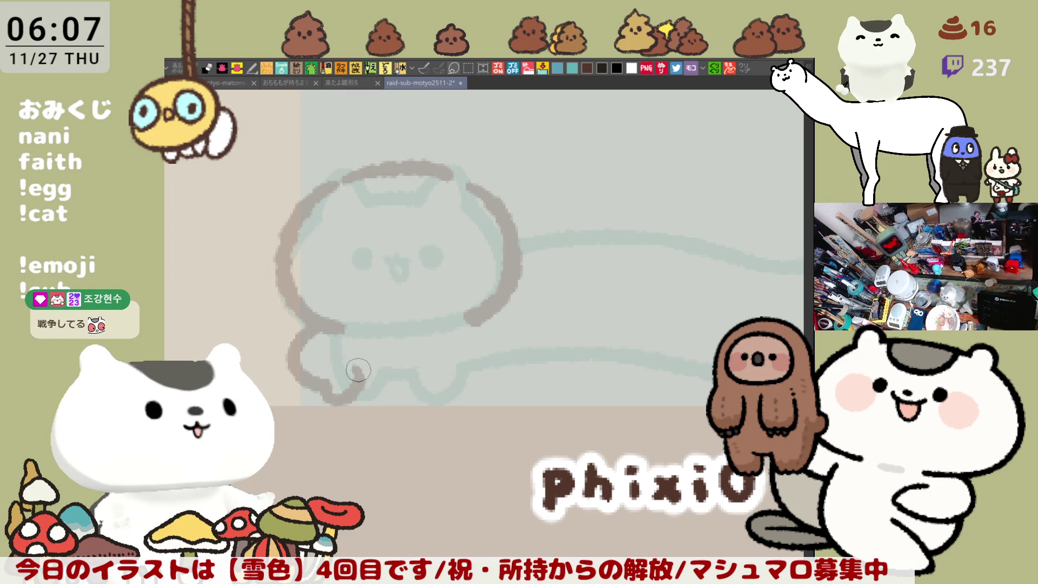
{"action": "mouse_move", "coordinate": [354, 372]}
{"action": "left_mouse_down"}
{"action": "mouse_move", "coordinate": [332, 370]}
{"action": "mouse_move", "coordinate": [327, 384]}
{"action": "mouse_move", "coordinate": [337, 377]}
{"action": "left_mouse_up"}
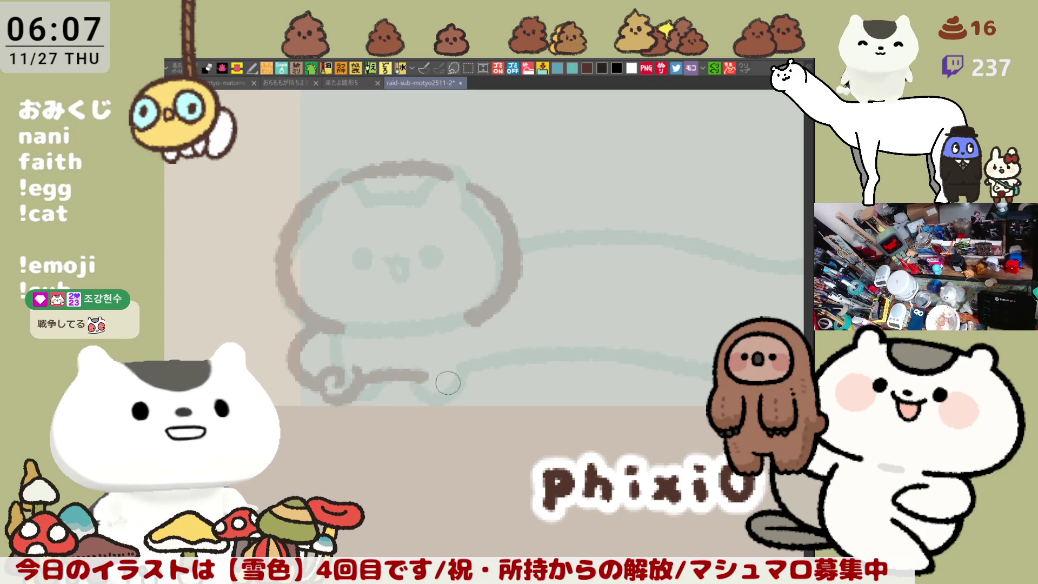
{"action": "mouse_move", "coordinate": [357, 374]}
{"action": "left_mouse_down"}
{"action": "mouse_move", "coordinate": [433, 376]}
{"action": "mouse_move", "coordinate": [414, 397]}
{"action": "left_mouse_up"}
Step: Outline the next leg with a bottom curl and erase the stray curl on the front leg
{"action": "mouse_move", "coordinate": [440, 343]}
{"action": "left_mouse_down"}
{"action": "mouse_move", "coordinate": [411, 389]}
{"action": "mouse_move", "coordinate": [446, 404]}
{"action": "left_mouse_up"}
{"action": "key", "text": "ctrl+z"}
{"action": "left_click_drag", "start_coordinate": [447, 335], "coordinate": [423, 386]}
{"action": "key", "text": "ctrl+z"}
{"action": "mouse_move", "coordinate": [446, 341]}
{"action": "left_mouse_down"}
{"action": "mouse_move", "coordinate": [408, 393]}
{"action": "mouse_move", "coordinate": [433, 414]}
{"action": "mouse_move", "coordinate": [468, 378]}
{"action": "left_mouse_up"}
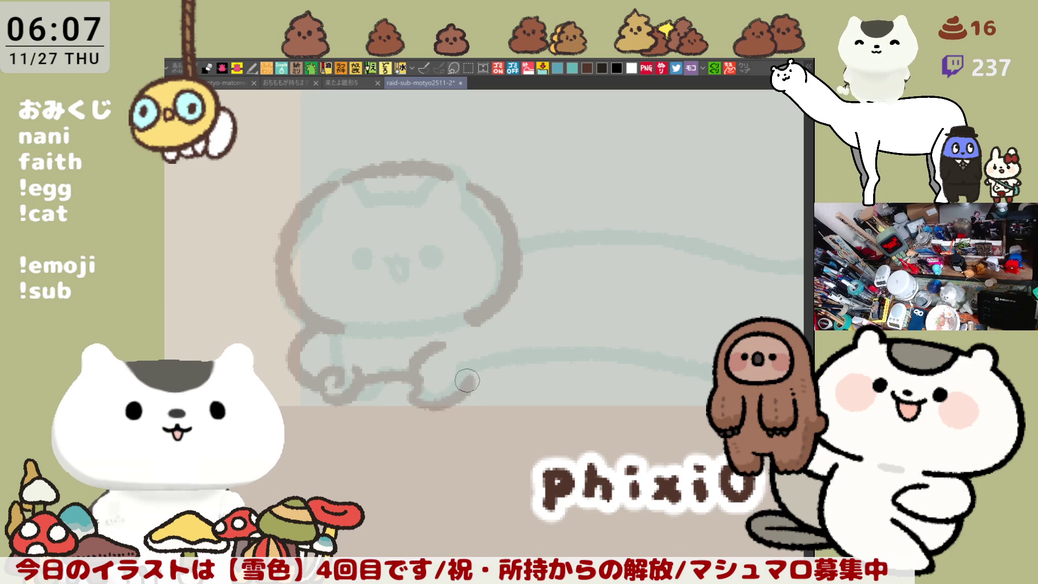
{"action": "mouse_move", "coordinate": [346, 373]}
{"action": "left_mouse_down"}
{"action": "mouse_move", "coordinate": [341, 389]}
{"action": "mouse_move", "coordinate": [354, 387]}
{"action": "mouse_move", "coordinate": [330, 398]}
{"action": "mouse_move", "coordinate": [320, 369]}
{"action": "left_mouse_up"}
{"action": "key", "text": "ctrl+minus"}
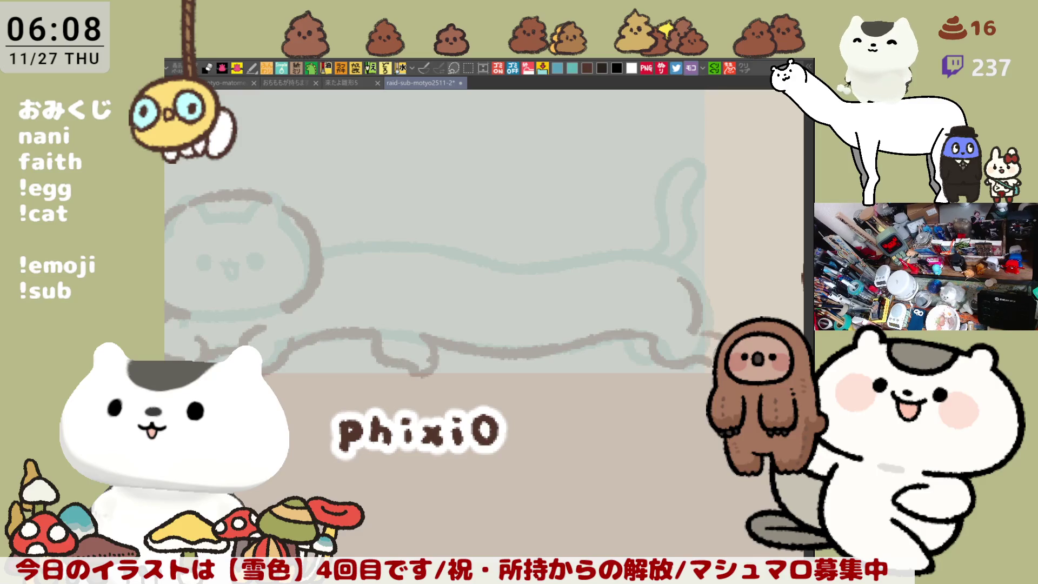
Step: Redraw the front paw outlines, erasing leftover fragments and redoing misplaced strokes
{"action": "scroll", "coordinate": [714, 342], "scroll_direction": "down", "scroll_amount": 2}
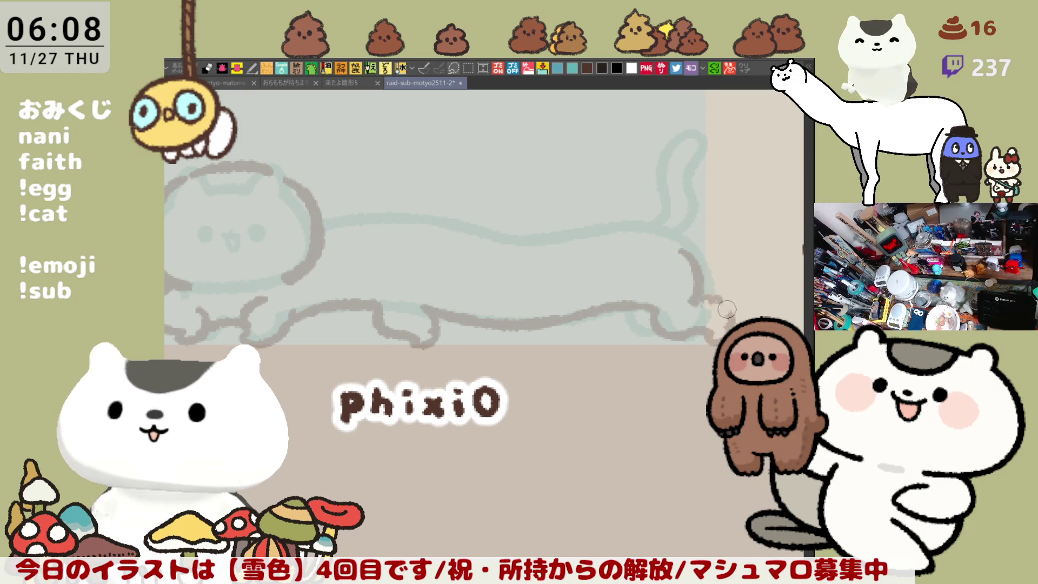
{"action": "mouse_move", "coordinate": [696, 334]}
{"action": "left_mouse_down"}
{"action": "mouse_move", "coordinate": [720, 344]}
{"action": "mouse_move", "coordinate": [609, 223]}
{"action": "left_mouse_up"}
{"action": "mouse_move", "coordinate": [557, 273]}
{"action": "left_mouse_down"}
{"action": "mouse_move", "coordinate": [540, 288]}
{"action": "mouse_move", "coordinate": [598, 292]}
{"action": "mouse_move", "coordinate": [544, 291]}
{"action": "mouse_move", "coordinate": [581, 288]}
{"action": "left_mouse_up"}
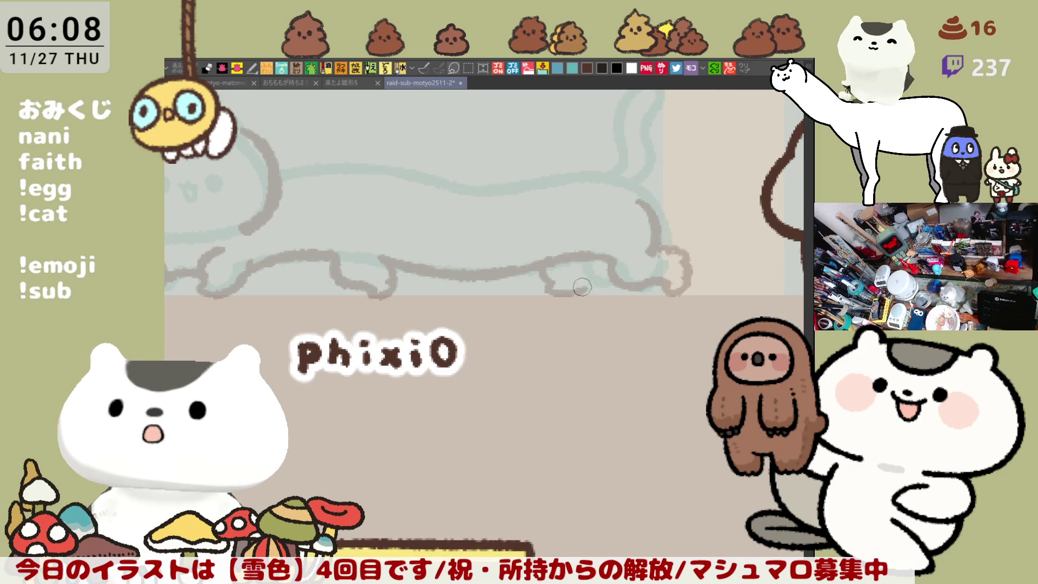
{"action": "left_click_drag", "start_coordinate": [510, 297], "coordinate": [743, 270]}
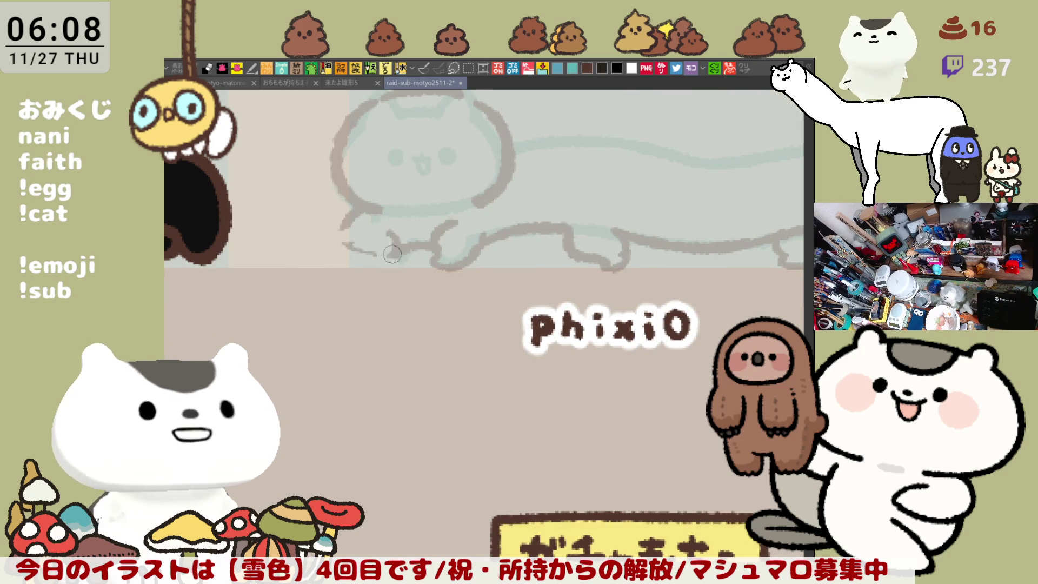
{"action": "mouse_move", "coordinate": [393, 251]}
{"action": "left_mouse_down"}
{"action": "mouse_move", "coordinate": [470, 252]}
{"action": "mouse_move", "coordinate": [447, 243]}
{"action": "mouse_move", "coordinate": [429, 262]}
{"action": "mouse_move", "coordinate": [503, 230]}
{"action": "mouse_move", "coordinate": [464, 262]}
{"action": "mouse_move", "coordinate": [504, 229]}
{"action": "mouse_move", "coordinate": [450, 253]}
{"action": "left_mouse_up"}
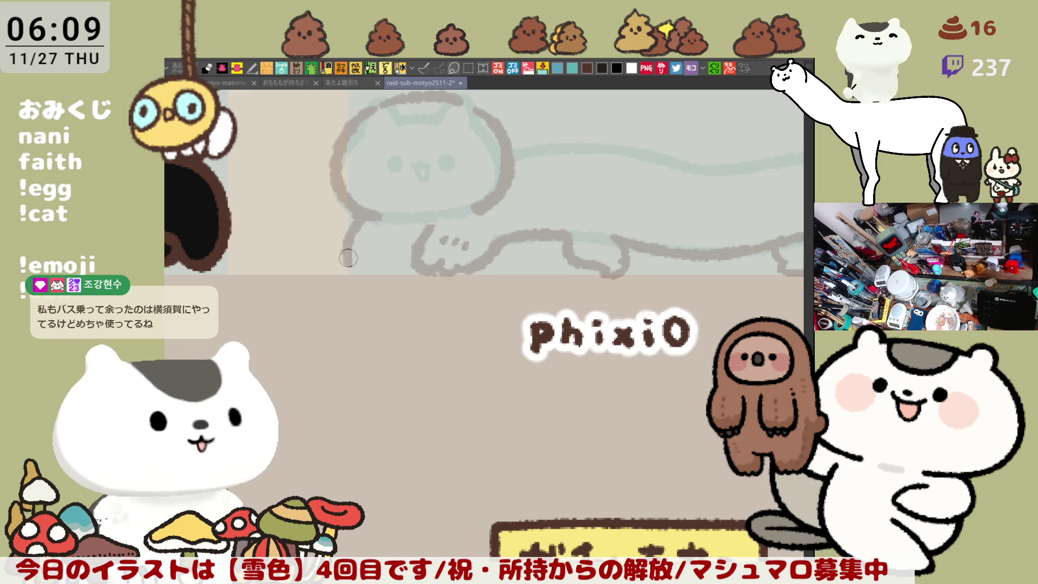
{"action": "mouse_move", "coordinate": [372, 216]}
{"action": "left_mouse_down"}
{"action": "mouse_move", "coordinate": [351, 273]}
{"action": "mouse_move", "coordinate": [385, 266]}
{"action": "left_mouse_up"}
{"action": "key", "text": "ctrl+z"}
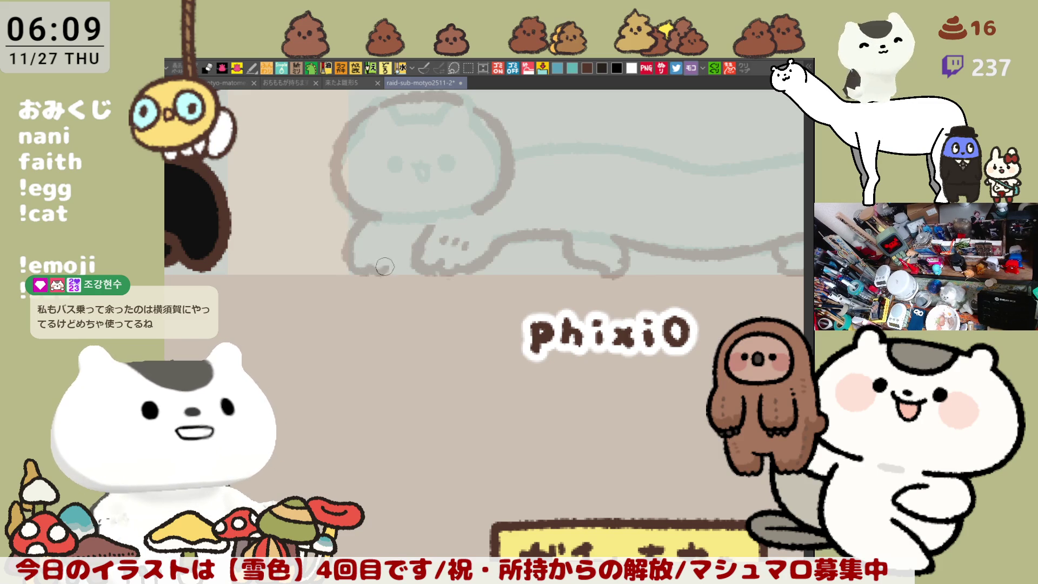
{"action": "key", "text": "ctrl+z"}
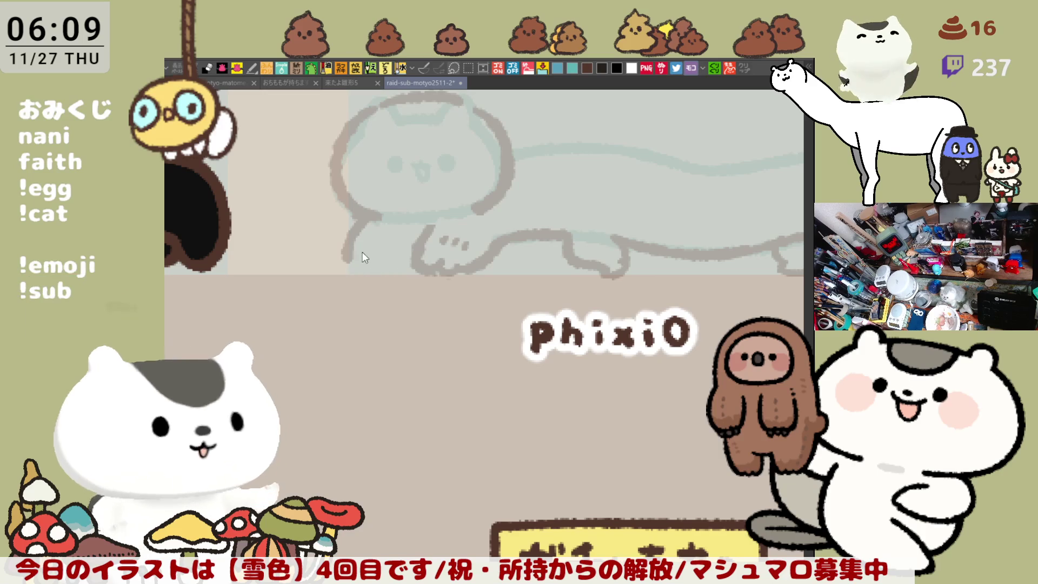
{"action": "mouse_move", "coordinate": [353, 236]}
{"action": "left_mouse_down"}
{"action": "mouse_move", "coordinate": [366, 267]}
{"action": "mouse_move", "coordinate": [409, 258]}
{"action": "left_mouse_up"}
Step: Draw the body's bottom edge and the tail outline at the rear
{"action": "left_click_drag", "start_coordinate": [472, 281], "coordinate": [250, 341]}
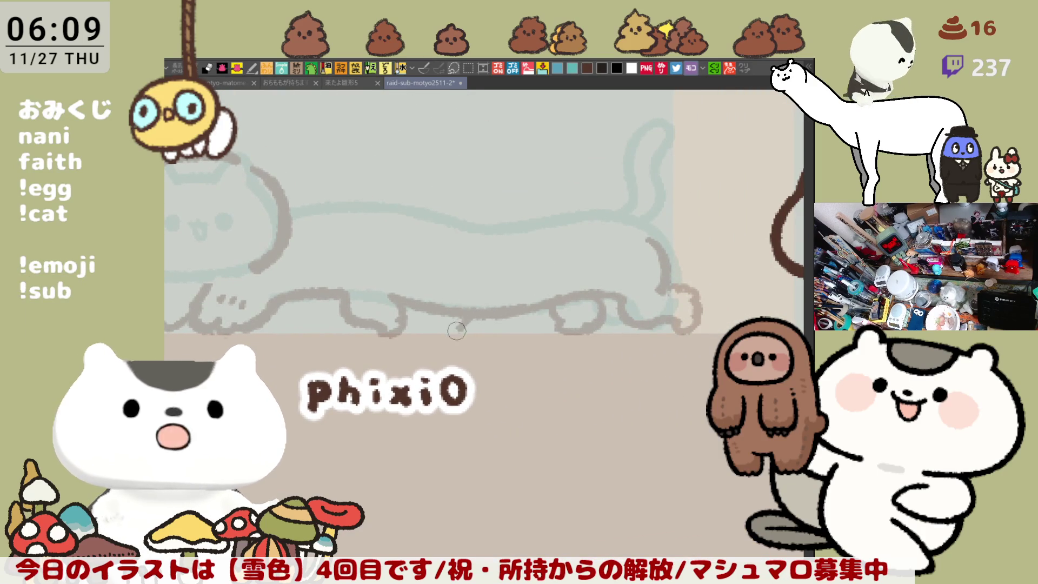
{"action": "left_click_drag", "start_coordinate": [454, 326], "coordinate": [519, 325]}
{"action": "mouse_move", "coordinate": [454, 320]}
{"action": "left_mouse_down"}
{"action": "mouse_move", "coordinate": [494, 330]}
{"action": "mouse_move", "coordinate": [535, 276]}
{"action": "left_mouse_up"}
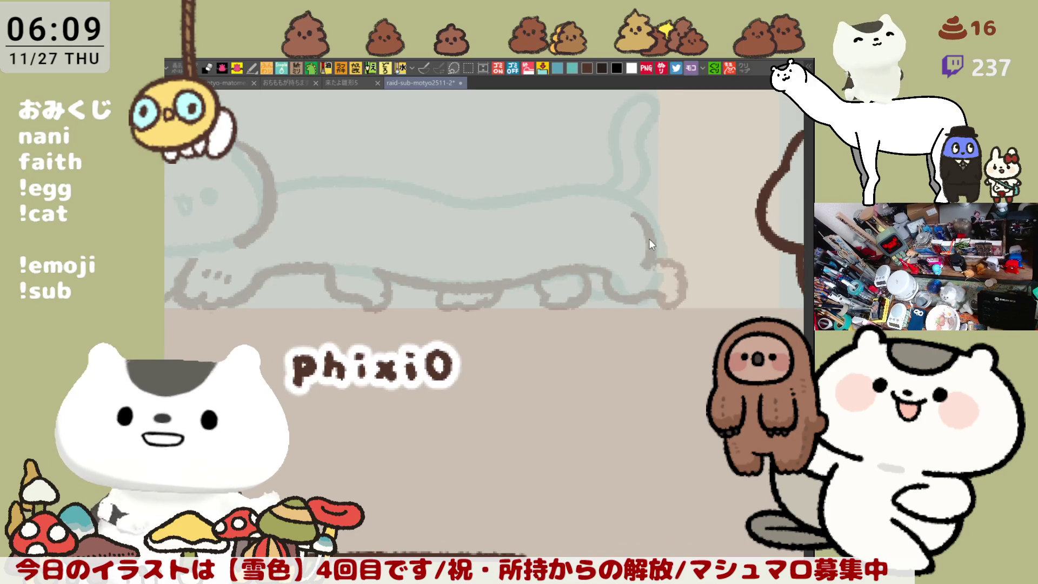
{"action": "mouse_move", "coordinate": [614, 189]}
{"action": "left_mouse_down"}
{"action": "mouse_move", "coordinate": [673, 265]}
{"action": "mouse_move", "coordinate": [664, 260]}
{"action": "left_mouse_up"}
{"action": "key", "text": "ctrl+z"}
Step: Trace the back line from the head toward the rear, checking it on a mirrored canvas
{"action": "key", "text": "ctrl+z"}
{"action": "mouse_move", "coordinate": [615, 189]}
{"action": "left_mouse_down"}
{"action": "mouse_move", "coordinate": [656, 213]}
{"action": "mouse_move", "coordinate": [663, 259]}
{"action": "left_mouse_up"}
{"action": "key", "text": "h"}
{"action": "left_click_drag", "start_coordinate": [262, 206], "coordinate": [357, 195]}
{"action": "key", "text": "ctrl+z"}
{"action": "key", "text": "ctrl+z"}
{"action": "left_click_drag", "start_coordinate": [260, 208], "coordinate": [351, 197]}
{"action": "key", "text": "ctrl+z"}
{"action": "mouse_move", "coordinate": [235, 221]}
{"action": "left_mouse_down"}
{"action": "mouse_move", "coordinate": [246, 212]}
{"action": "mouse_move", "coordinate": [595, 207]}
{"action": "left_mouse_up"}
{"action": "key", "text": "ctrl+z"}
{"action": "left_click_drag", "start_coordinate": [452, 214], "coordinate": [608, 213]}
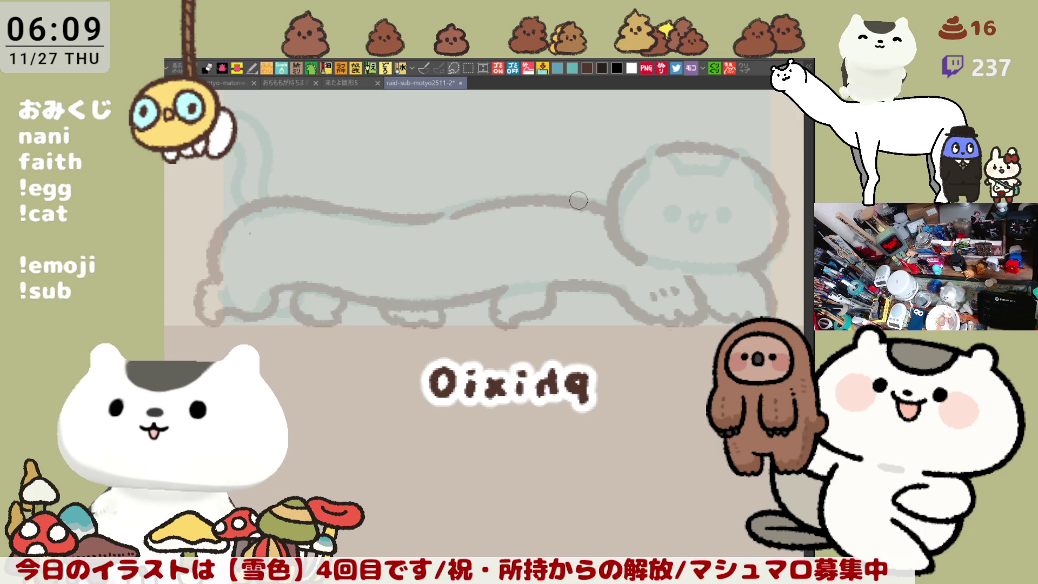
{"action": "key", "text": "h"}
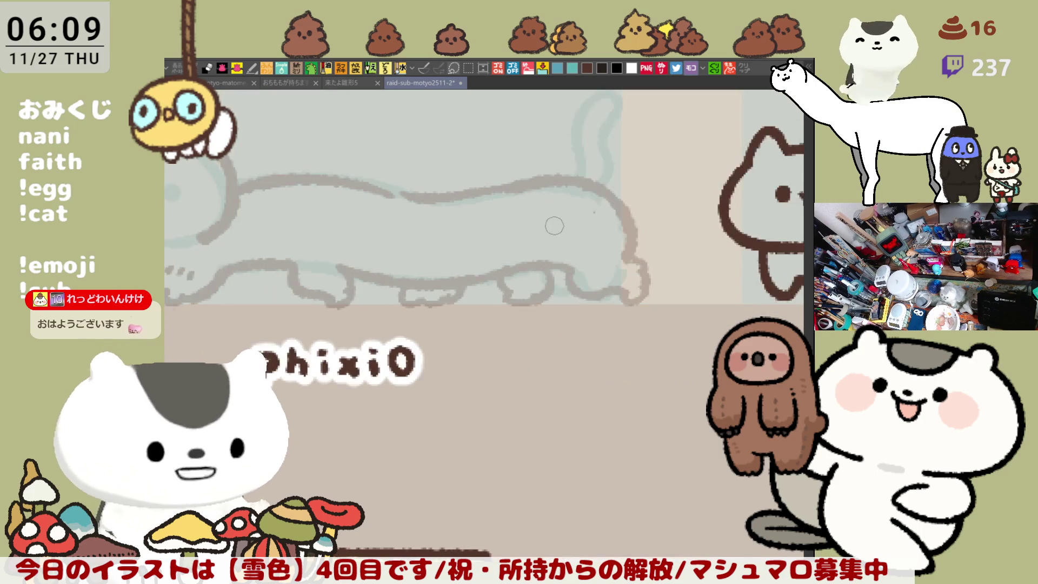
Step: Add the cat's nose and darker fluffy fur at the front legs
{"action": "left_click_drag", "start_coordinate": [585, 263], "coordinate": [704, 274]}
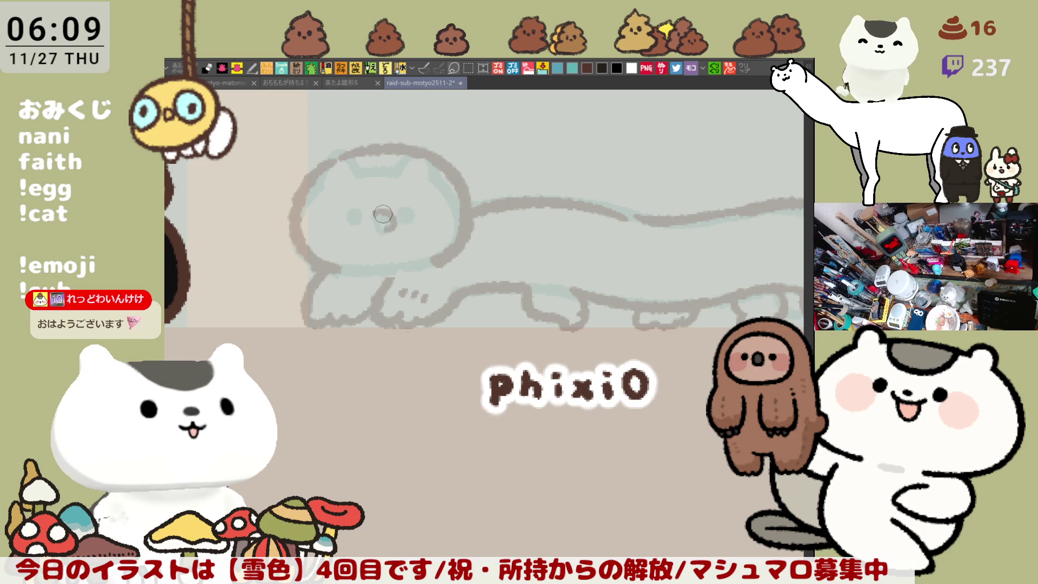
{"action": "left_click_drag", "start_coordinate": [383, 208], "coordinate": [380, 231]}
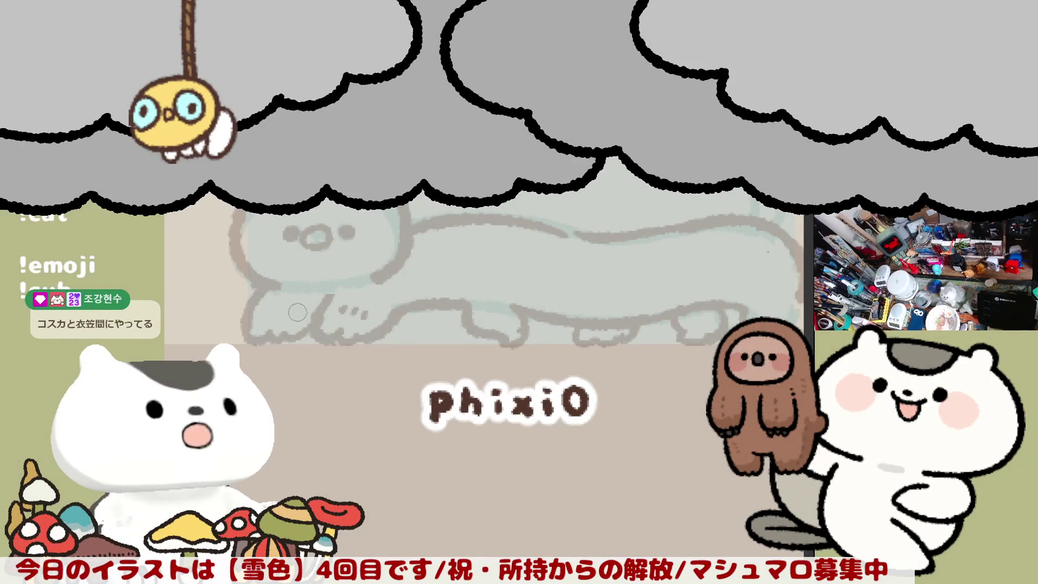
{"action": "left_click_drag", "start_coordinate": [260, 303], "coordinate": [319, 316]}
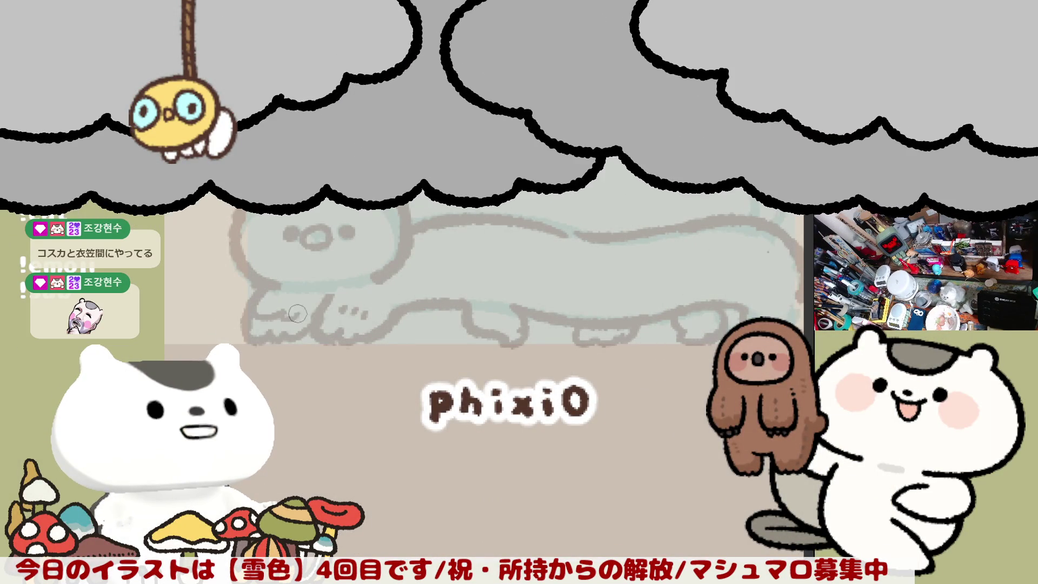
{"action": "left_click_drag", "start_coordinate": [372, 315], "coordinate": [352, 310]}
Step: Erase and redraw the back line from the head, curving it down to the rear
{"action": "mouse_move", "coordinate": [421, 349]}
{"action": "left_mouse_down"}
{"action": "mouse_move", "coordinate": [444, 285]}
{"action": "mouse_move", "coordinate": [390, 358]}
{"action": "left_mouse_up"}
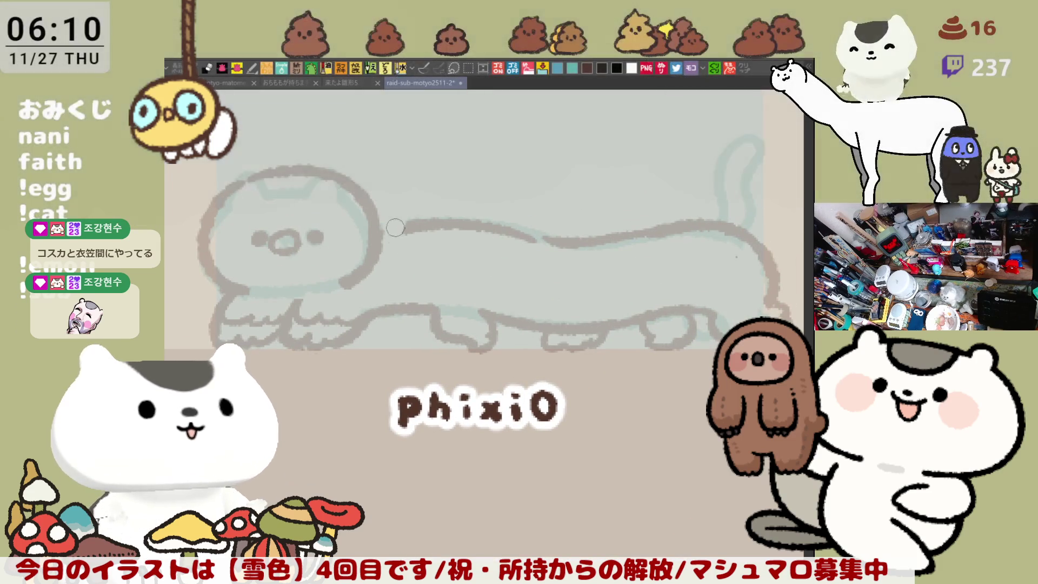
{"action": "mouse_move", "coordinate": [395, 228]}
{"action": "left_mouse_down"}
{"action": "mouse_move", "coordinate": [508, 231]}
{"action": "mouse_move", "coordinate": [494, 226]}
{"action": "left_mouse_up"}
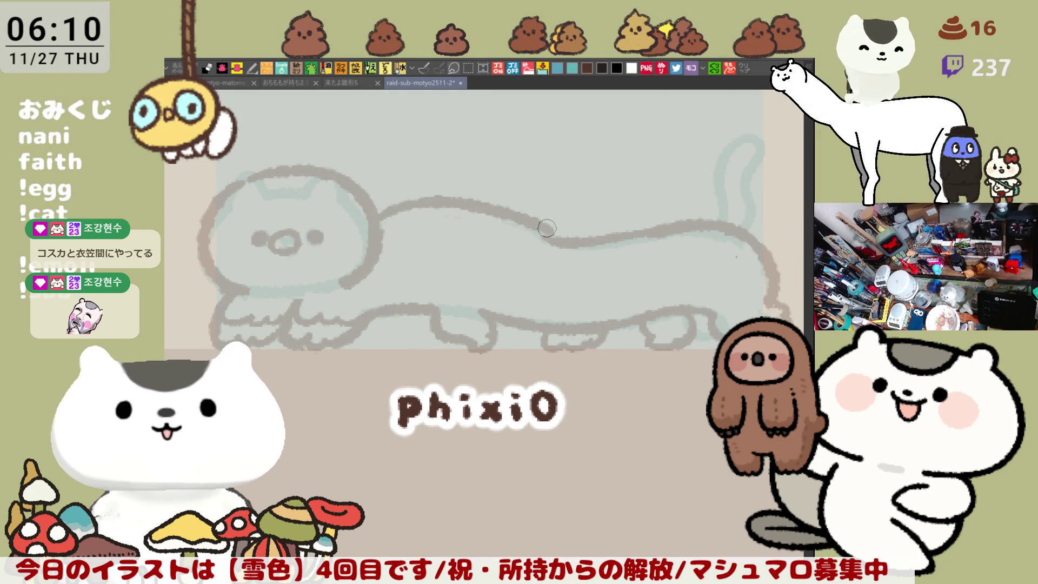
{"action": "left_click_drag", "start_coordinate": [384, 214], "coordinate": [540, 238]}
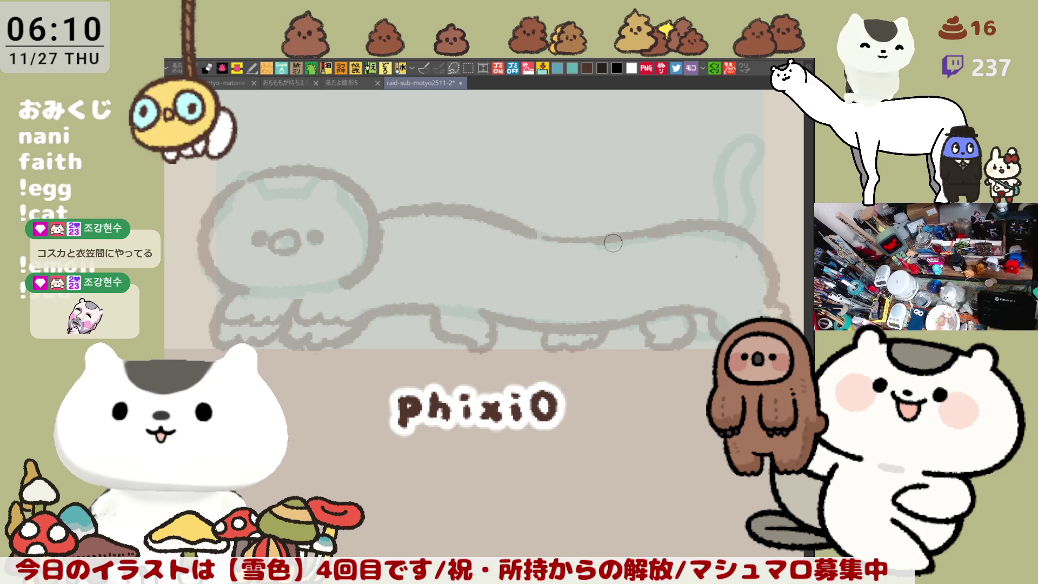
{"action": "mouse_move", "coordinate": [651, 241]}
{"action": "left_mouse_down"}
{"action": "mouse_move", "coordinate": [703, 224]}
{"action": "mouse_move", "coordinate": [665, 242]}
{"action": "left_mouse_up"}
{"action": "left_click_drag", "start_coordinate": [530, 229], "coordinate": [722, 221]}
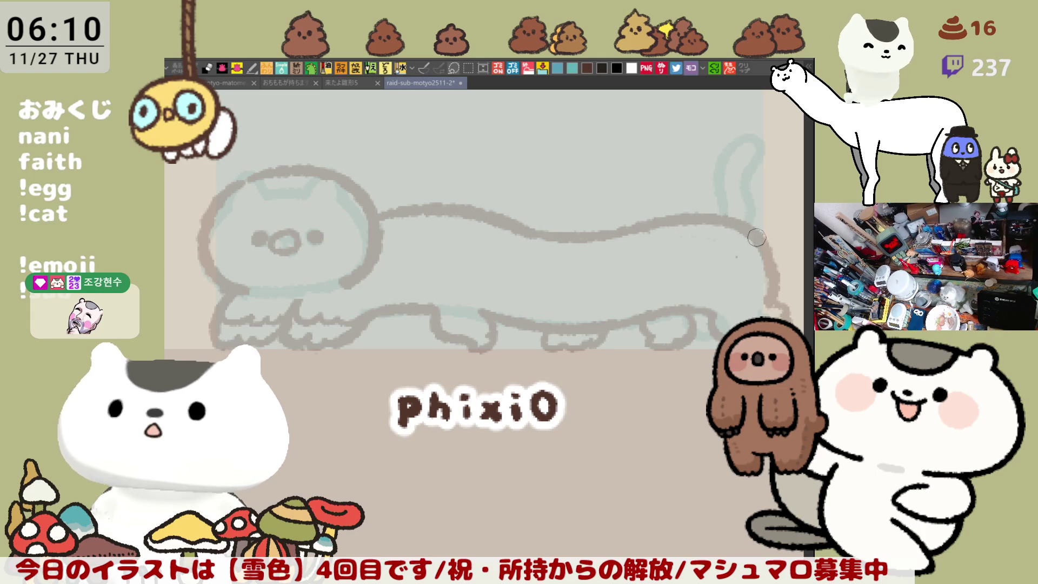
{"action": "left_click_drag", "start_coordinate": [728, 219], "coordinate": [778, 276]}
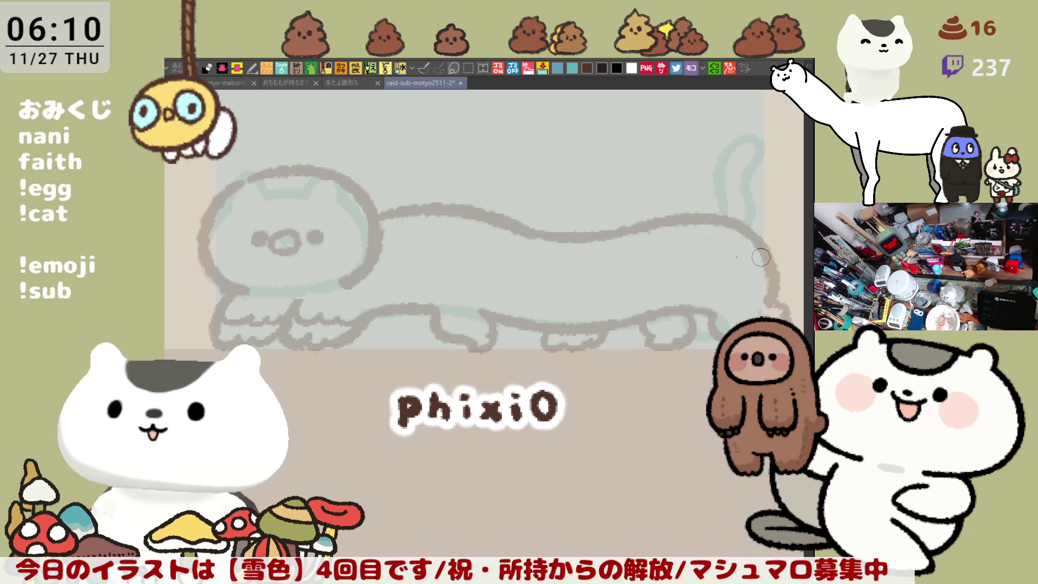
{"action": "mouse_move", "coordinate": [710, 332]}
{"action": "left_mouse_down"}
{"action": "mouse_move", "coordinate": [595, 334]}
{"action": "mouse_move", "coordinate": [424, 219]}
{"action": "left_mouse_up"}
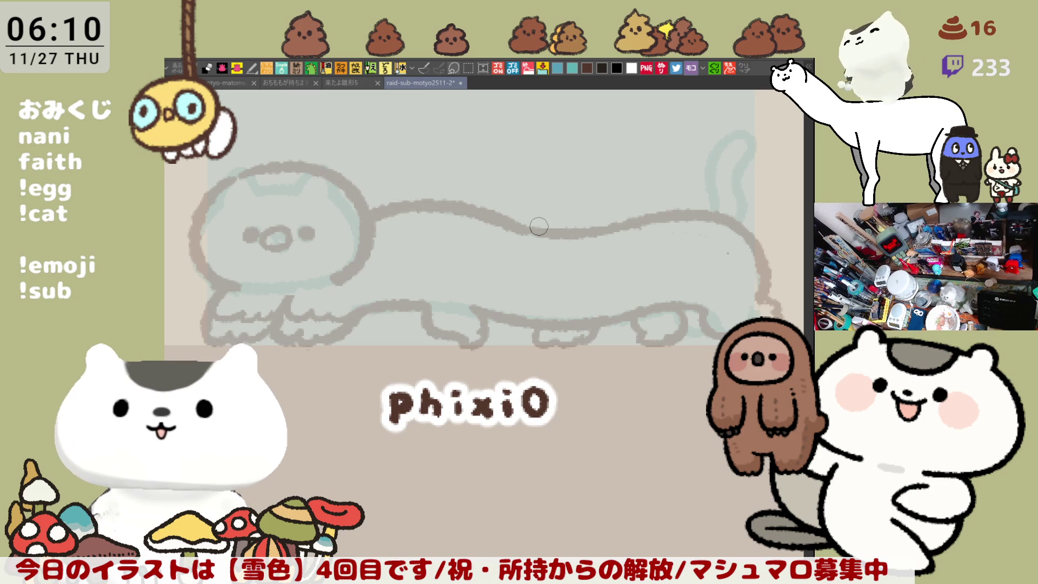
{"action": "scroll", "coordinate": [562, 232], "scroll_direction": "down", "scroll_amount": 3}
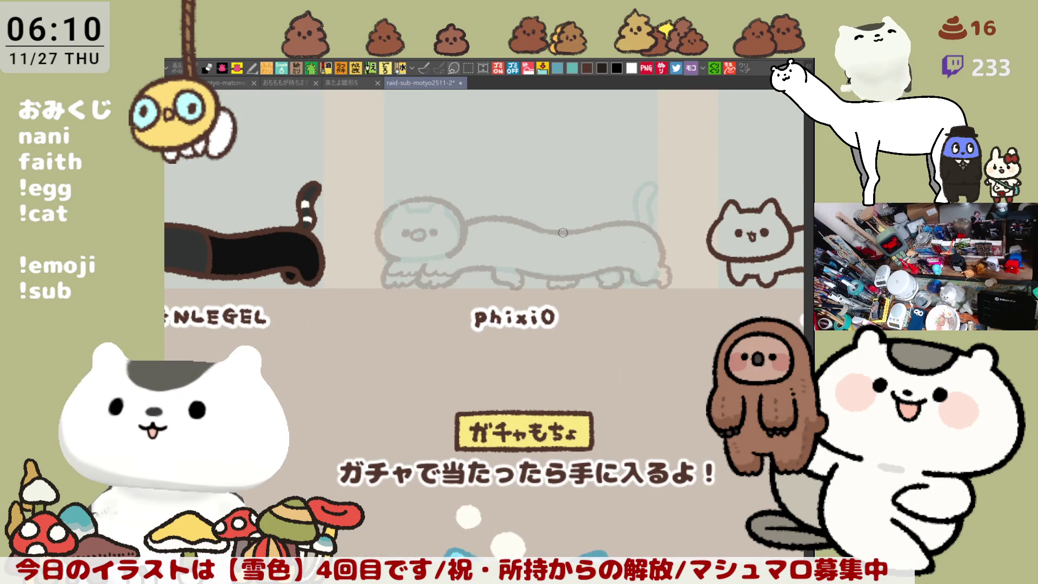
Step: Pan from the finished long cat outline across to the plain grey-blue cat's head sketch
{"action": "scroll", "coordinate": [562, 232], "scroll_direction": "up", "scroll_amount": 3}
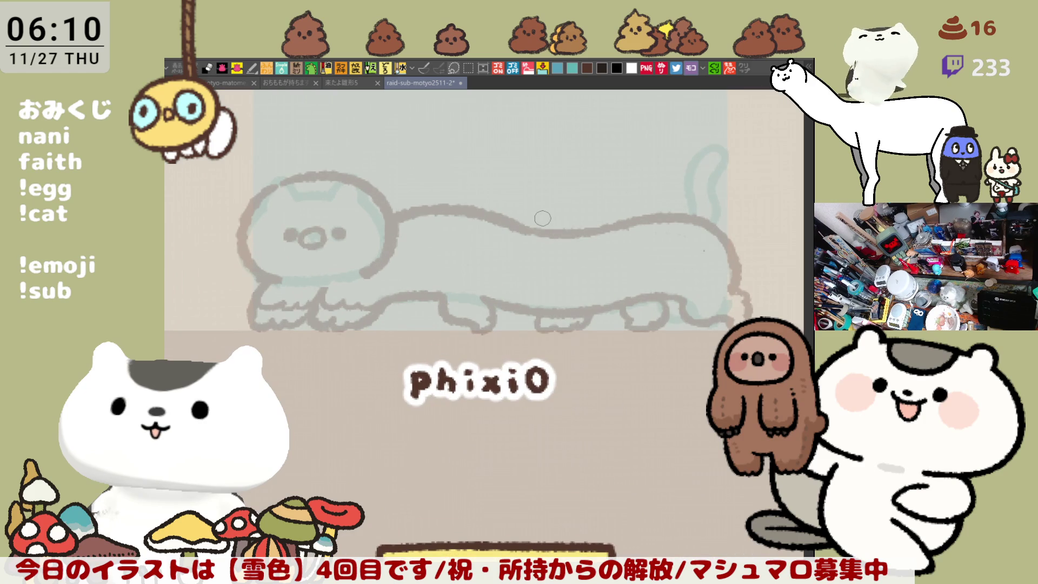
{"action": "left_click_drag", "start_coordinate": [486, 323], "coordinate": [521, 316]}
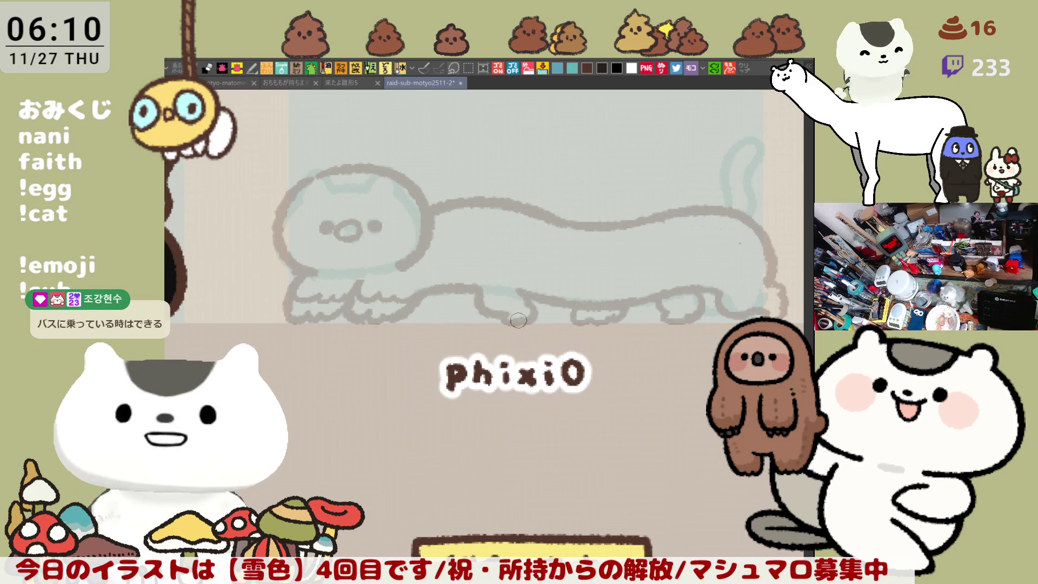
{"action": "left_click_drag", "start_coordinate": [503, 320], "coordinate": [432, 298]}
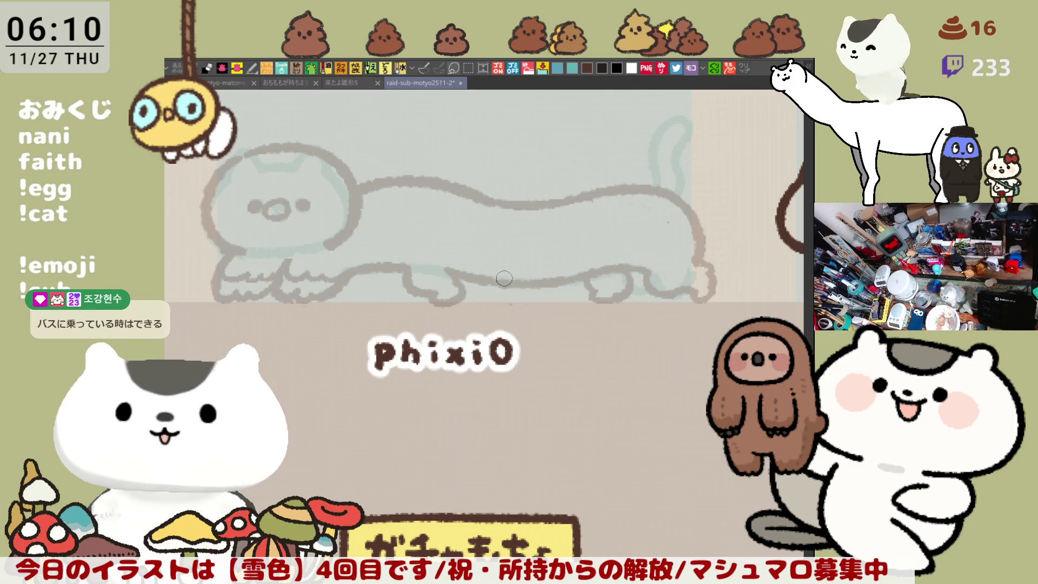
{"action": "mouse_move", "coordinate": [556, 295]}
{"action": "left_mouse_down"}
{"action": "mouse_move", "coordinate": [563, 302]}
{"action": "mouse_move", "coordinate": [554, 292]}
{"action": "left_mouse_up"}
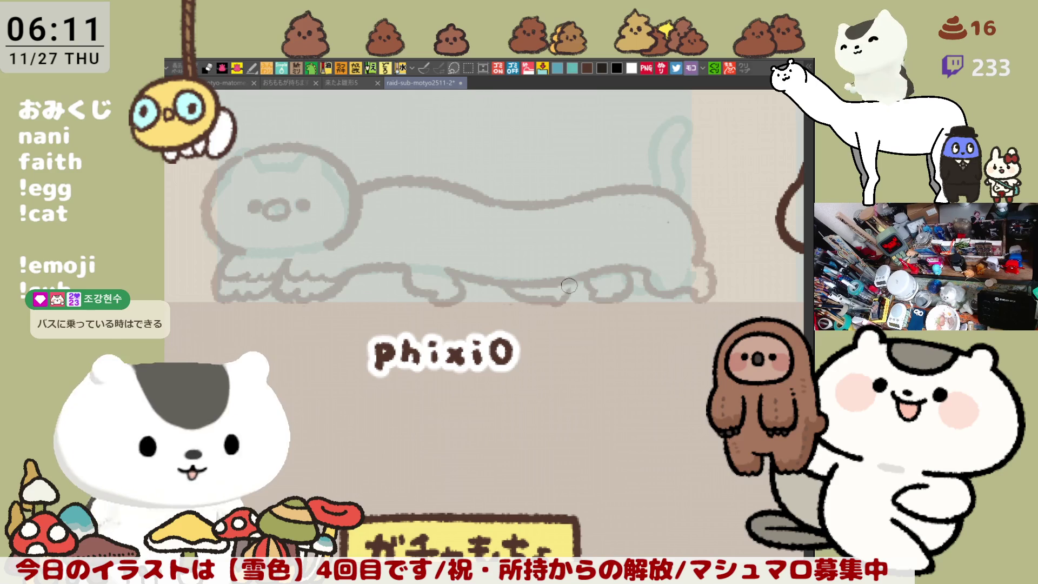
{"action": "scroll", "coordinate": [569, 301], "scroll_direction": "right", "scroll_amount": 5}
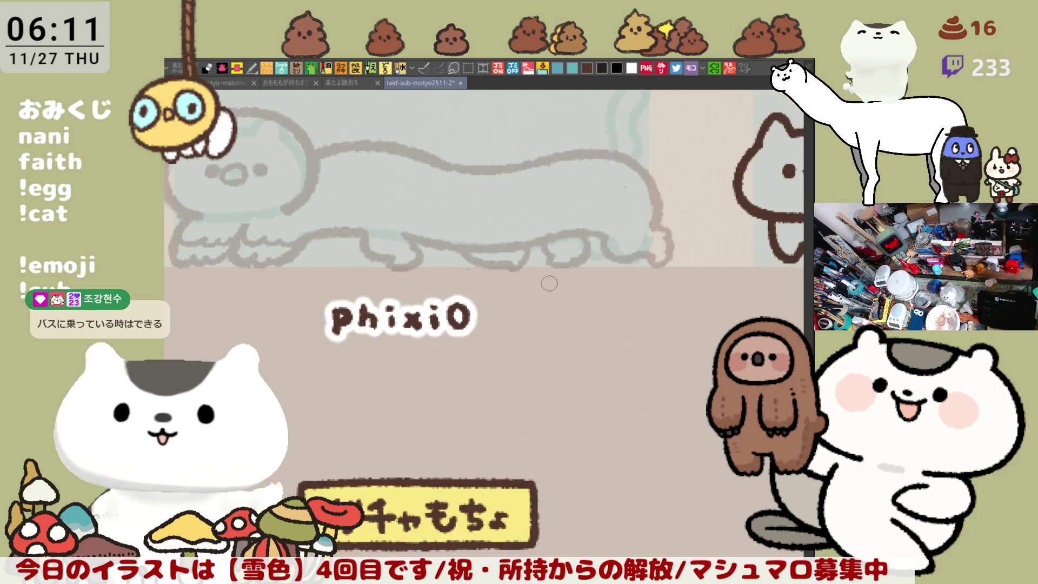
{"action": "scroll", "coordinate": [623, 295], "scroll_direction": "up", "scroll_amount": 3}
{"action": "scroll", "coordinate": [622, 294], "scroll_direction": "right", "scroll_amount": 1}
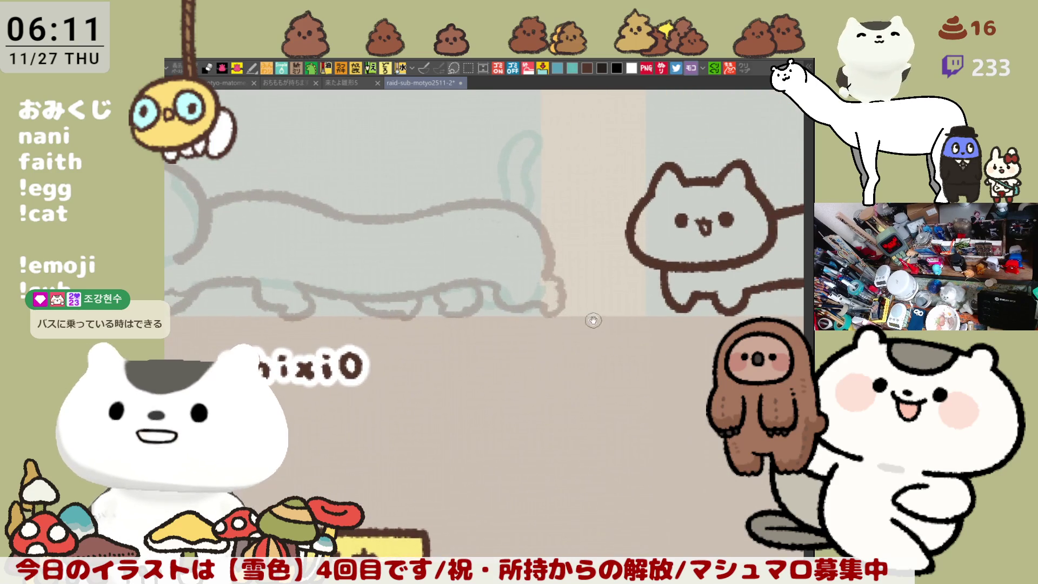
{"action": "scroll", "coordinate": [641, 318], "scroll_direction": "down", "scroll_amount": 5}
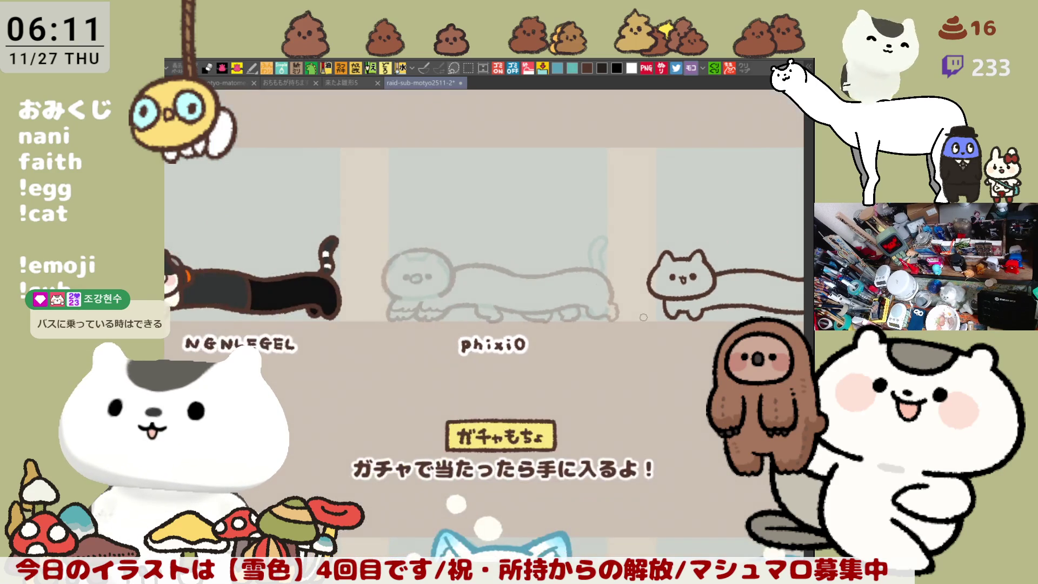
{"action": "scroll", "coordinate": [645, 316], "scroll_direction": "up", "scroll_amount": 3}
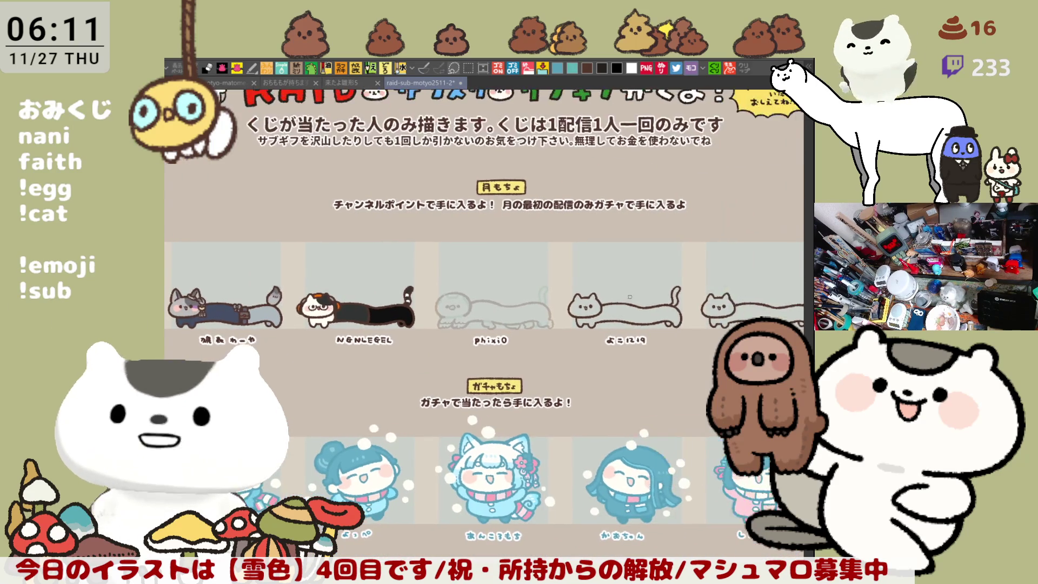
{"action": "scroll", "coordinate": [475, 308], "scroll_direction": "up", "scroll_amount": 4}
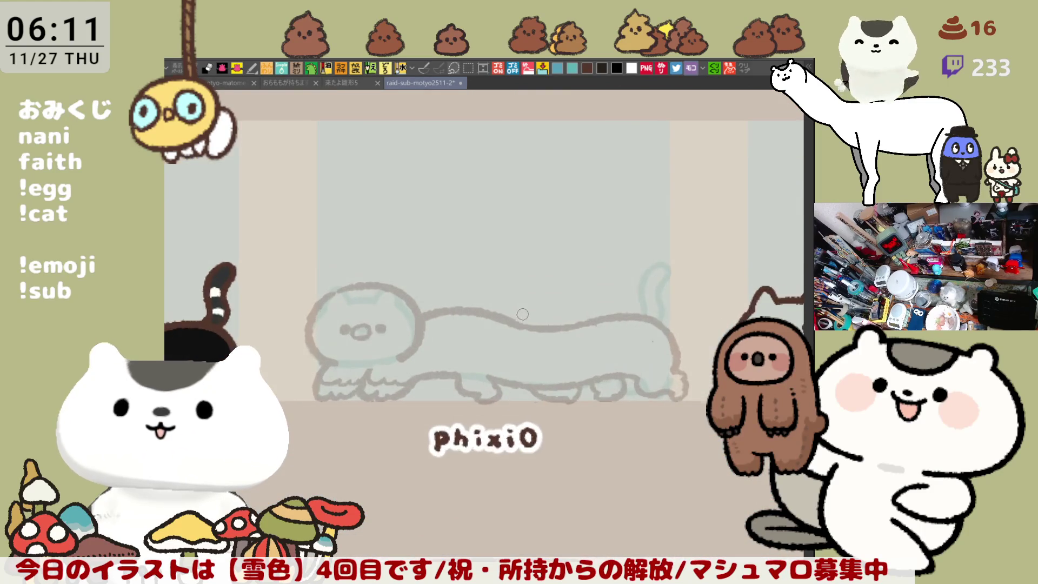
{"action": "scroll", "coordinate": [522, 314], "scroll_direction": "down", "scroll_amount": 1}
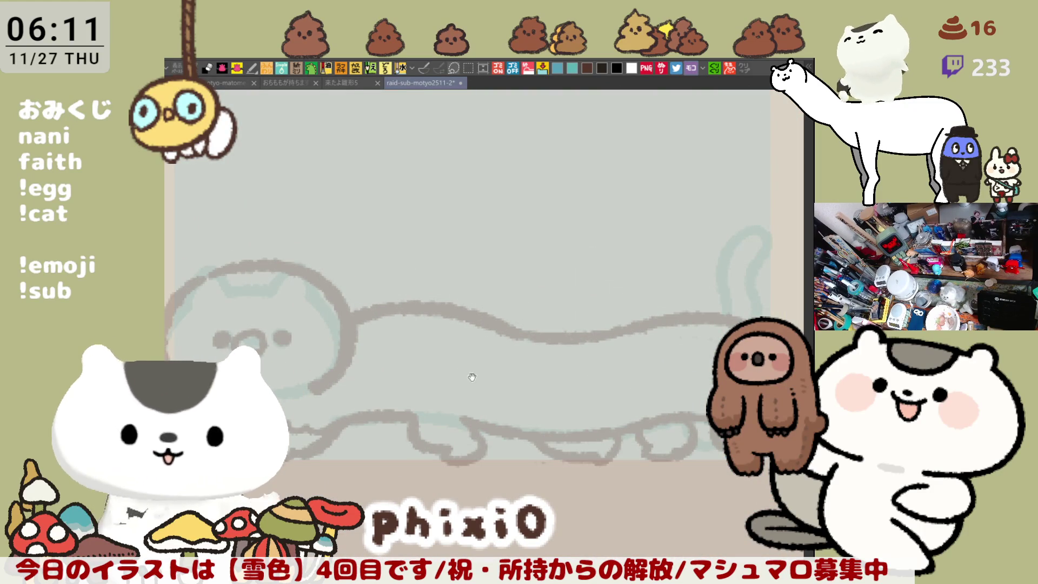
{"action": "left_click_drag", "start_coordinate": [514, 399], "coordinate": [731, 324]}
Step: Outline the left side of the plain cat's head with a brown arc, retrying on a mirrored view
{"action": "mouse_move", "coordinate": [393, 219]}
{"action": "left_mouse_down"}
{"action": "mouse_move", "coordinate": [376, 285]}
{"action": "mouse_move", "coordinate": [429, 323]}
{"action": "mouse_move", "coordinate": [378, 285]}
{"action": "mouse_move", "coordinate": [430, 323]}
{"action": "mouse_move", "coordinate": [630, 273]}
{"action": "left_mouse_up"}
{"action": "key", "text": "ctrl+z"}
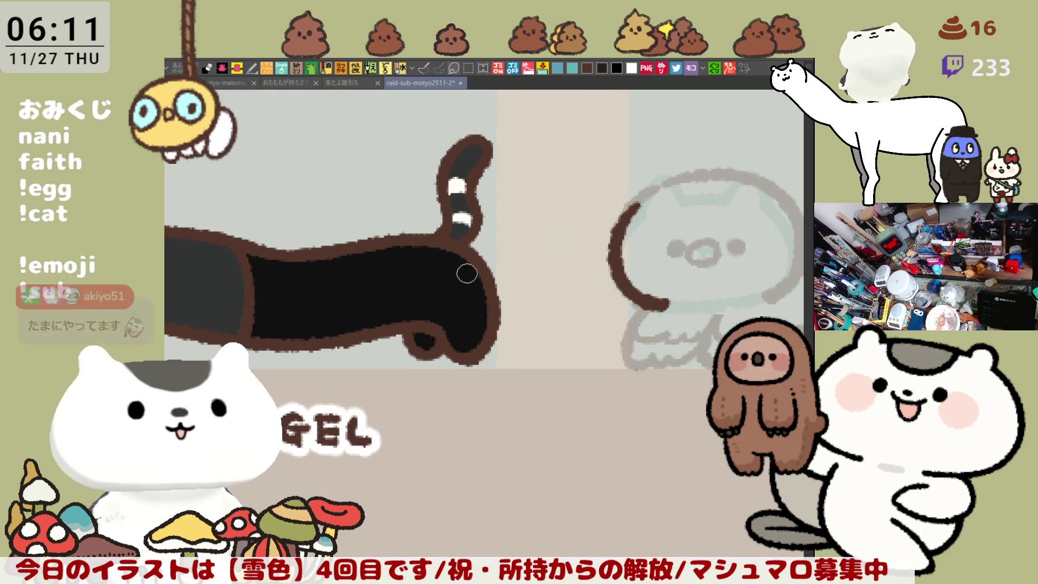
{"action": "mouse_move", "coordinate": [500, 287]}
{"action": "left_mouse_down"}
{"action": "mouse_move", "coordinate": [411, 262]}
{"action": "mouse_move", "coordinate": [346, 270]}
{"action": "left_mouse_up"}
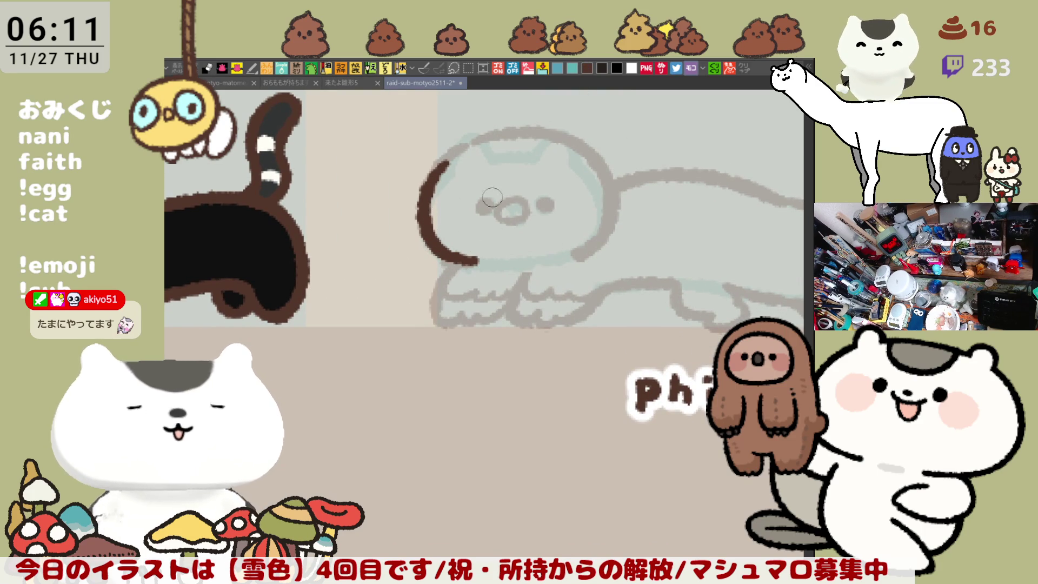
{"action": "key", "text": "h"}
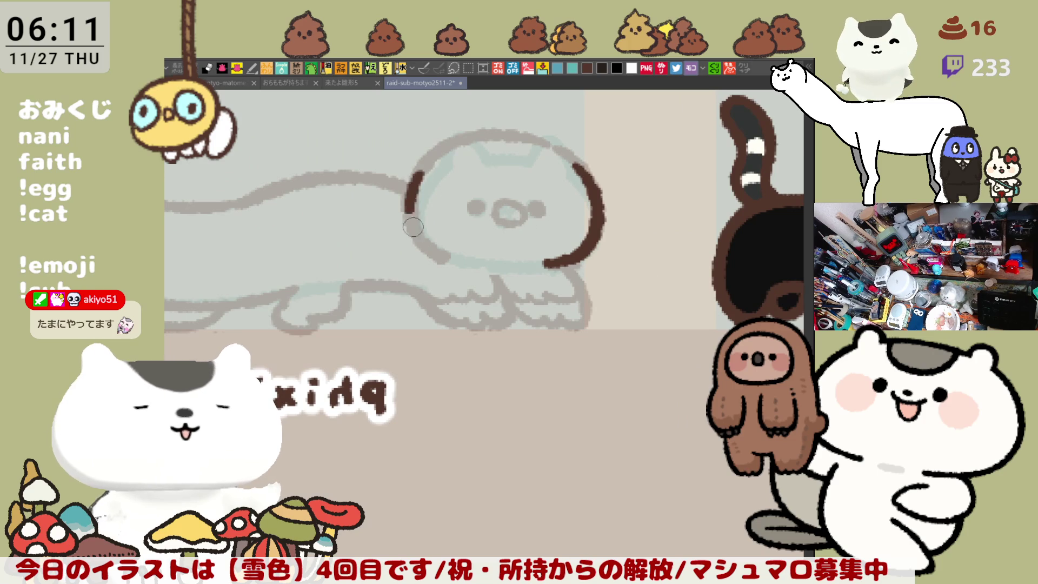
{"action": "key", "text": "ctrl+z"}
{"action": "left_click_drag", "start_coordinate": [425, 167], "coordinate": [462, 265]}
{"action": "key", "text": "ctrl+z"}
{"action": "left_click_drag", "start_coordinate": [421, 165], "coordinate": [470, 262]}
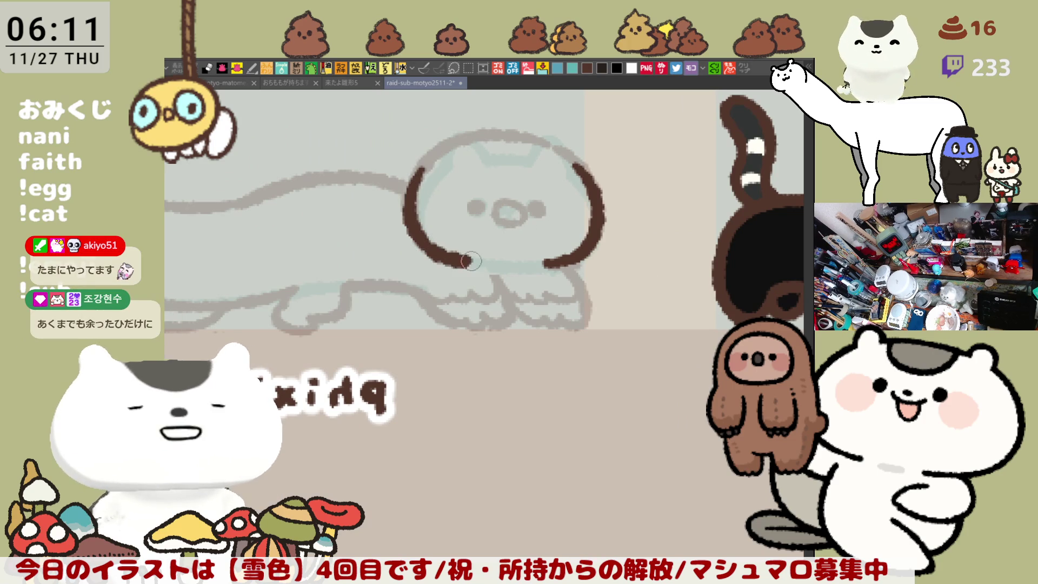
{"action": "key", "text": "ctrl+z"}
{"action": "mouse_move", "coordinate": [423, 162]}
{"action": "left_mouse_down"}
{"action": "mouse_move", "coordinate": [417, 181]}
{"action": "mouse_move", "coordinate": [471, 265]}
{"action": "mouse_move", "coordinate": [415, 178]}
{"action": "mouse_move", "coordinate": [474, 265]}
{"action": "left_mouse_up"}
{"action": "key", "text": "ctrl+z"}
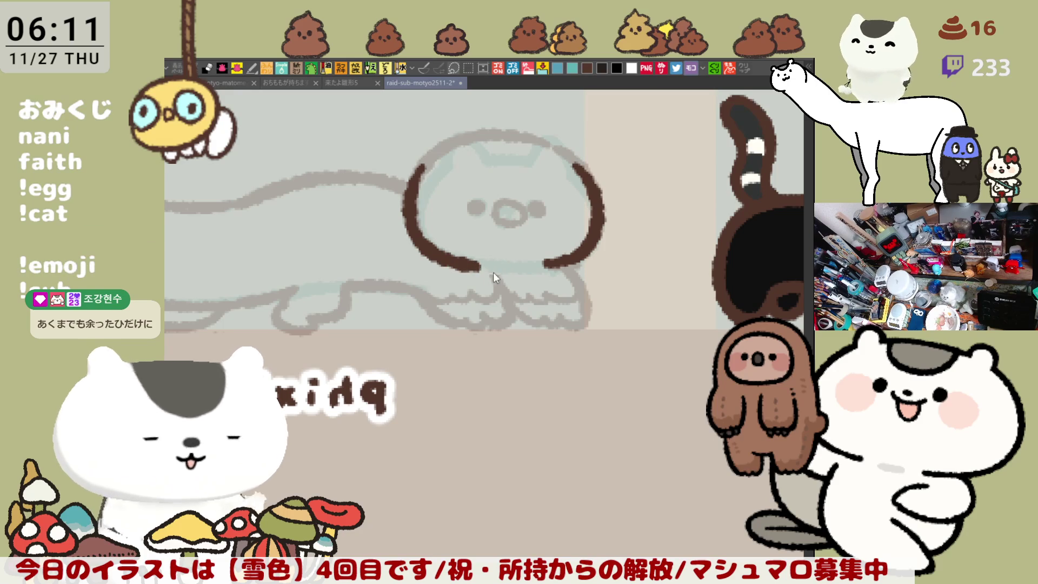
{"action": "left_click_drag", "start_coordinate": [448, 255], "coordinate": [496, 266]}
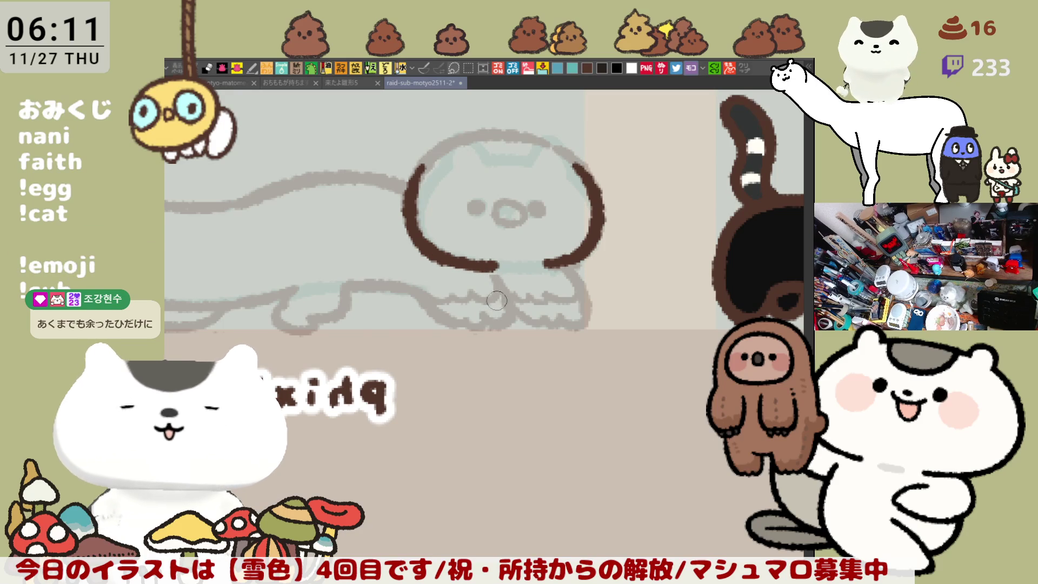
Step: Add the head's right arc and top line in brown, comparing each with undo and redo
{"action": "key", "text": "h"}
{"action": "left_click_drag", "start_coordinate": [567, 154], "coordinate": [630, 222]}
{"action": "key", "text": "ctrl+z"}
{"action": "key", "text": "ctrl+y"}
{"action": "key", "text": "ctrl+z"}
{"action": "key", "text": "ctrl+y"}
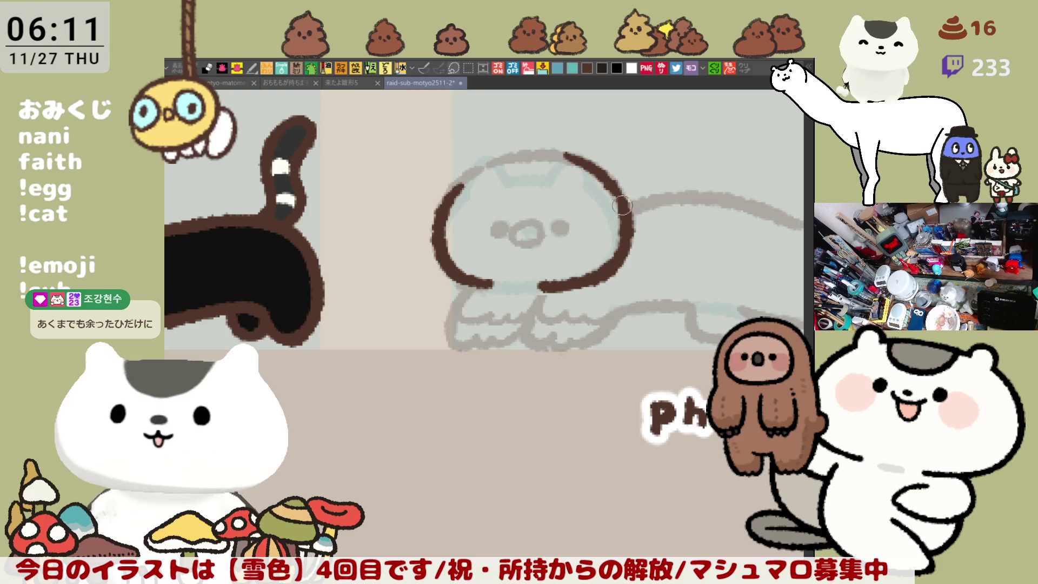
{"action": "key", "text": "h"}
{"action": "mouse_move", "coordinate": [456, 181]}
{"action": "left_mouse_down"}
{"action": "mouse_move", "coordinate": [486, 172]}
{"action": "mouse_move", "coordinate": [545, 183]}
{"action": "left_mouse_up"}
{"action": "key", "text": "ctrl+z"}
{"action": "key", "text": "ctrl+y"}
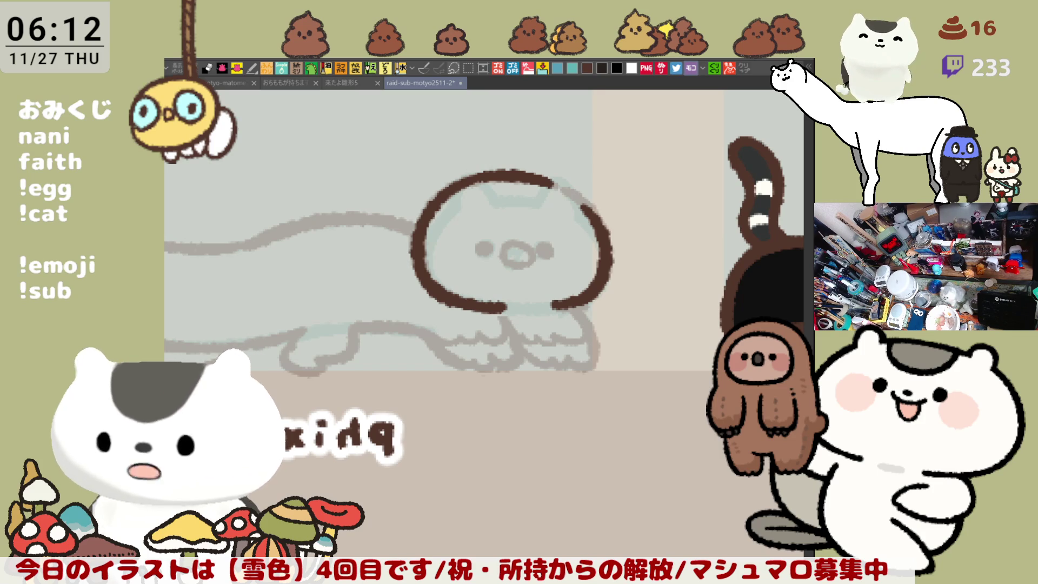
{"action": "left_click_drag", "start_coordinate": [565, 336], "coordinate": [624, 280]}
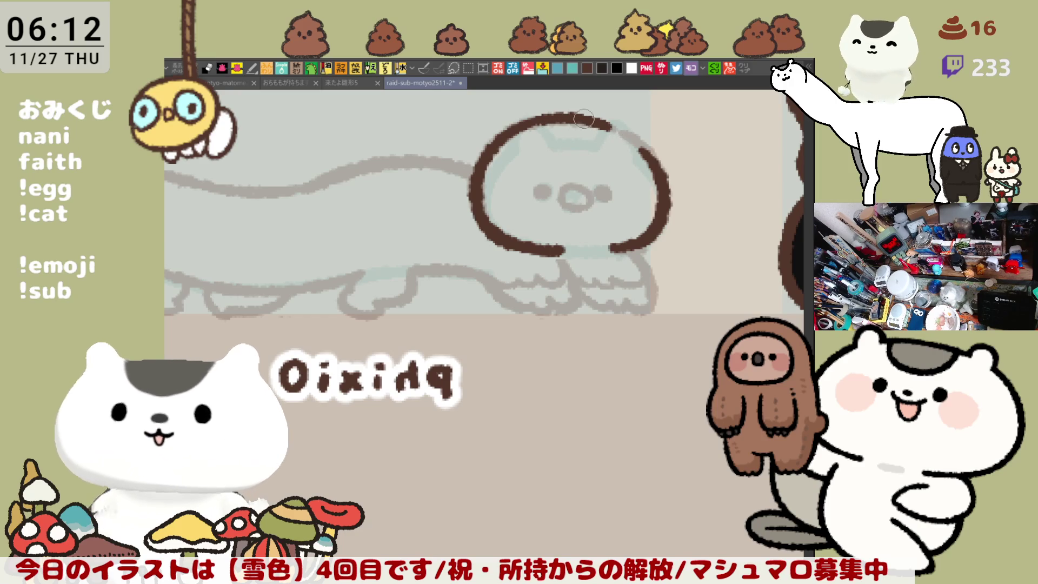
Step: Close the gaps at the head outline's top-right and bottom edge
{"action": "left_click_drag", "start_coordinate": [610, 125], "coordinate": [634, 139]}
{"action": "key", "text": "h"}
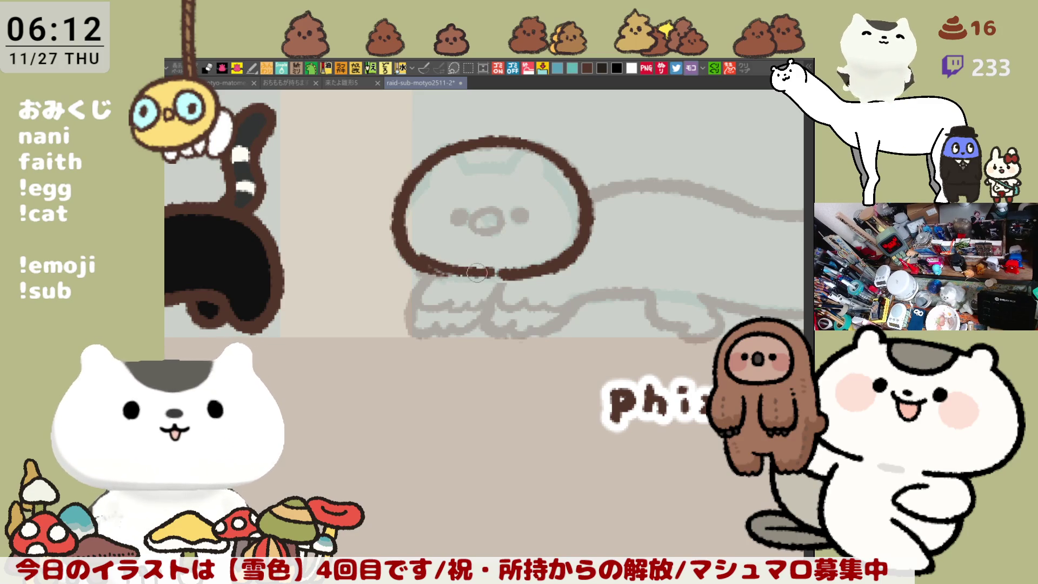
{"action": "left_click_drag", "start_coordinate": [411, 259], "coordinate": [486, 273]}
{"action": "key", "text": "ctrl+z"}
{"action": "left_click_drag", "start_coordinate": [421, 255], "coordinate": [488, 272]}
{"action": "left_click_drag", "start_coordinate": [421, 264], "coordinate": [532, 270]}
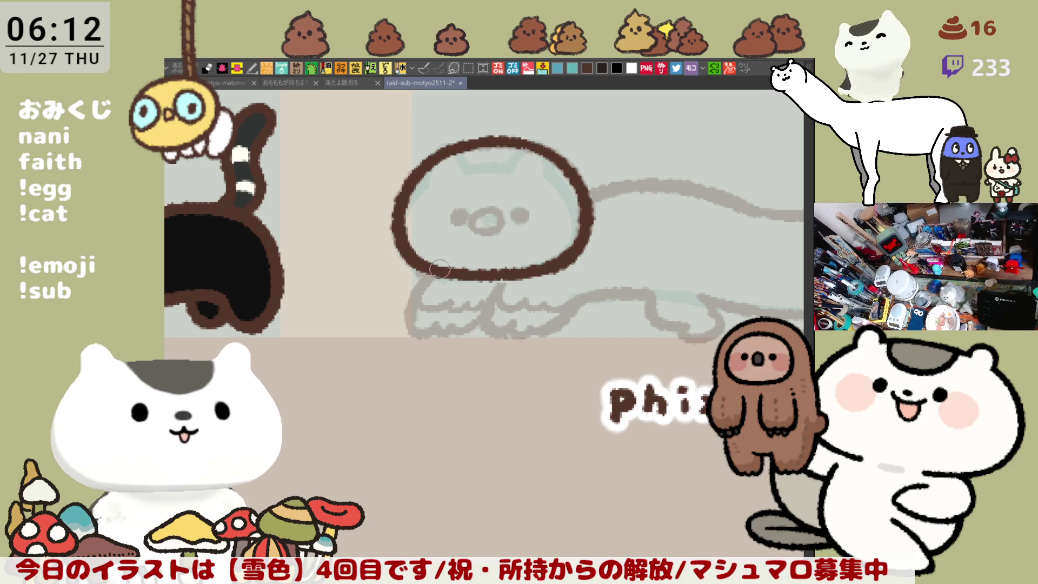
Step: Draw the right front leg down to a curl with a wavy toe line back to the body
{"action": "left_click_drag", "start_coordinate": [520, 273], "coordinate": [489, 339]}
{"action": "key", "text": "ctrl+z"}
{"action": "left_click_drag", "start_coordinate": [514, 273], "coordinate": [489, 340]}
{"action": "key", "text": "ctrl+z"}
{"action": "mouse_move", "coordinate": [511, 274]}
{"action": "left_mouse_down"}
{"action": "mouse_move", "coordinate": [495, 340]}
{"action": "mouse_move", "coordinate": [532, 331]}
{"action": "mouse_move", "coordinate": [494, 287]}
{"action": "mouse_move", "coordinate": [507, 332]}
{"action": "mouse_move", "coordinate": [539, 328]}
{"action": "left_mouse_up"}
{"action": "key", "text": "ctrl+z"}
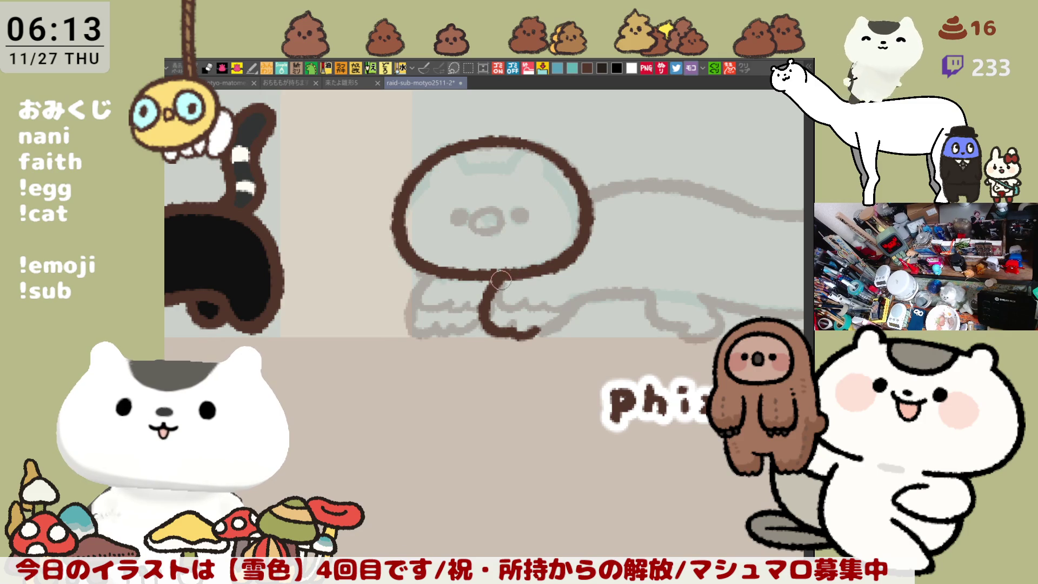
{"action": "left_click_drag", "start_coordinate": [535, 328], "coordinate": [589, 292]}
{"action": "key", "text": "ctrl+z"}
{"action": "left_click_drag", "start_coordinate": [532, 330], "coordinate": [595, 289]}
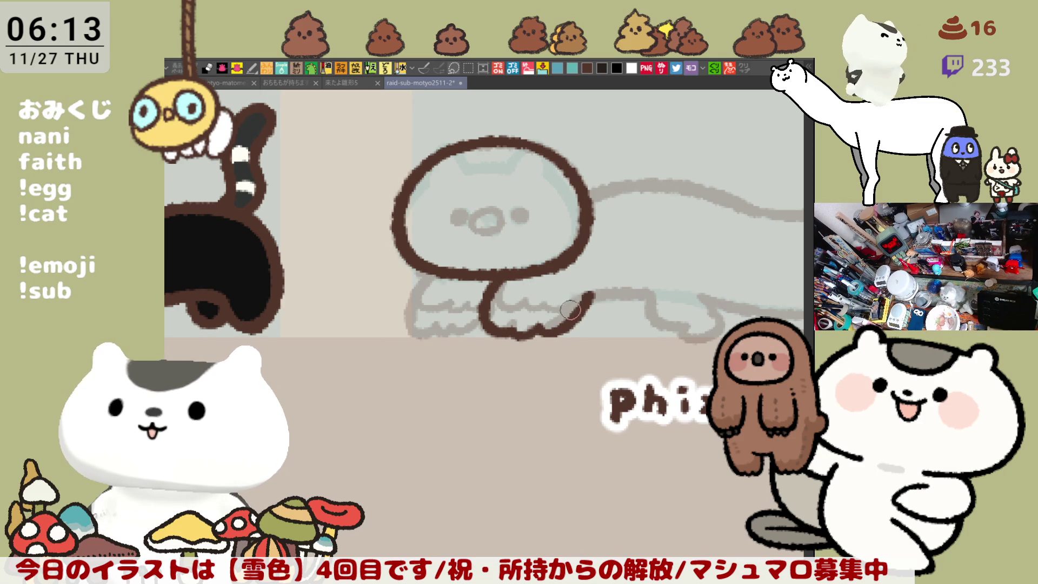
Step: Outline the left front leg down to its toe curls
{"action": "left_click_drag", "start_coordinate": [435, 272], "coordinate": [444, 331]}
{"action": "key", "text": "ctrl+z"}
{"action": "mouse_move", "coordinate": [436, 272]}
{"action": "left_mouse_down"}
{"action": "mouse_move", "coordinate": [415, 329]}
{"action": "mouse_move", "coordinate": [460, 324]}
{"action": "left_mouse_up"}
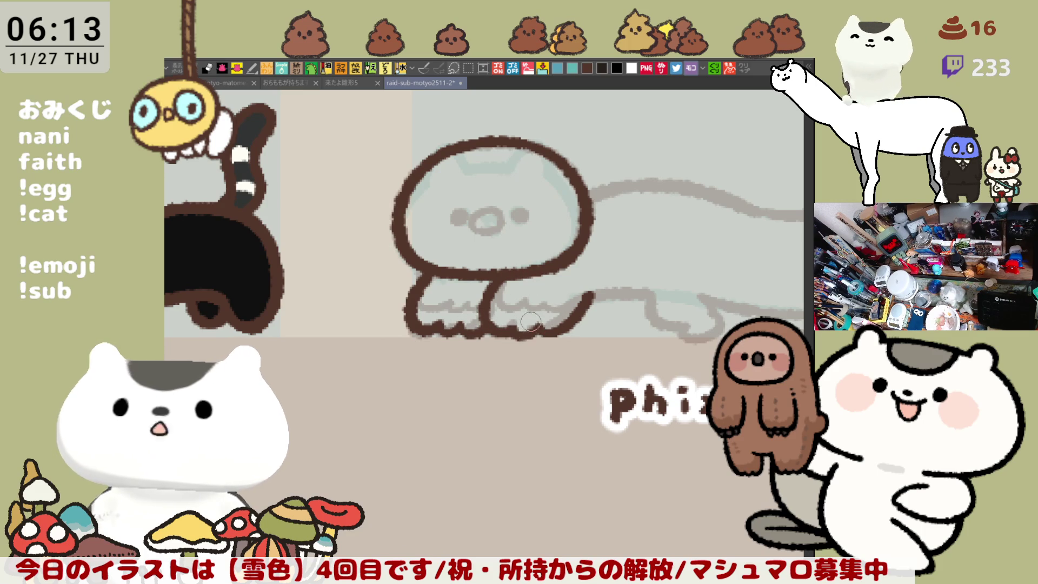
{"action": "scroll", "coordinate": [508, 330], "scroll_direction": "right", "scroll_amount": 5}
{"action": "scroll", "coordinate": [508, 330], "scroll_direction": "down", "scroll_amount": 1}
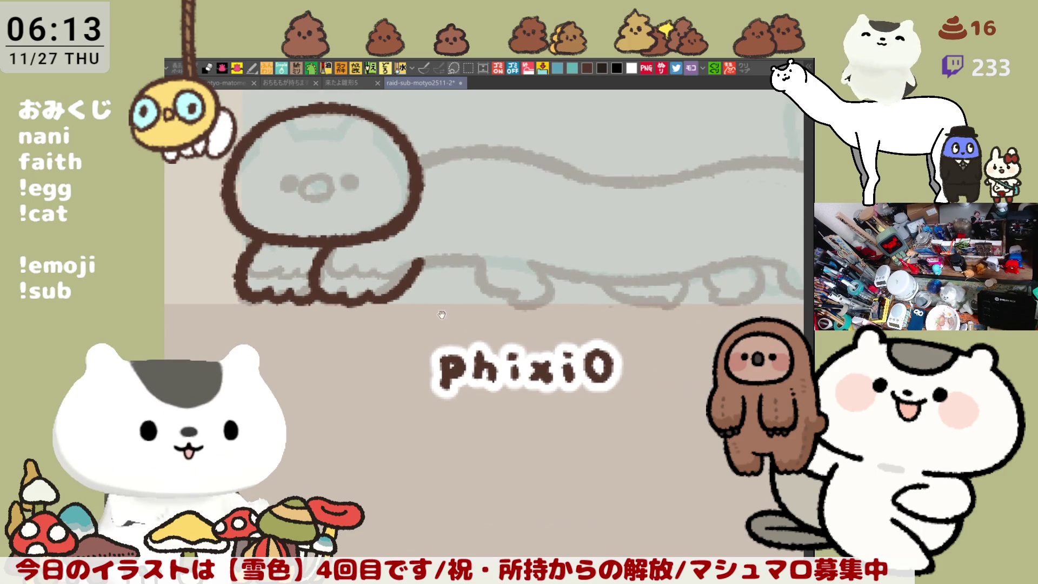
Step: Dab two dark brown eyes and outline the small beak-shaped mouth below them
{"action": "scroll", "coordinate": [460, 312], "scroll_direction": "left", "scroll_amount": 4}
{"action": "scroll", "coordinate": [460, 313], "scroll_direction": "up", "scroll_amount": 1}
{"action": "left_click_drag", "start_coordinate": [456, 219], "coordinate": [443, 218]}
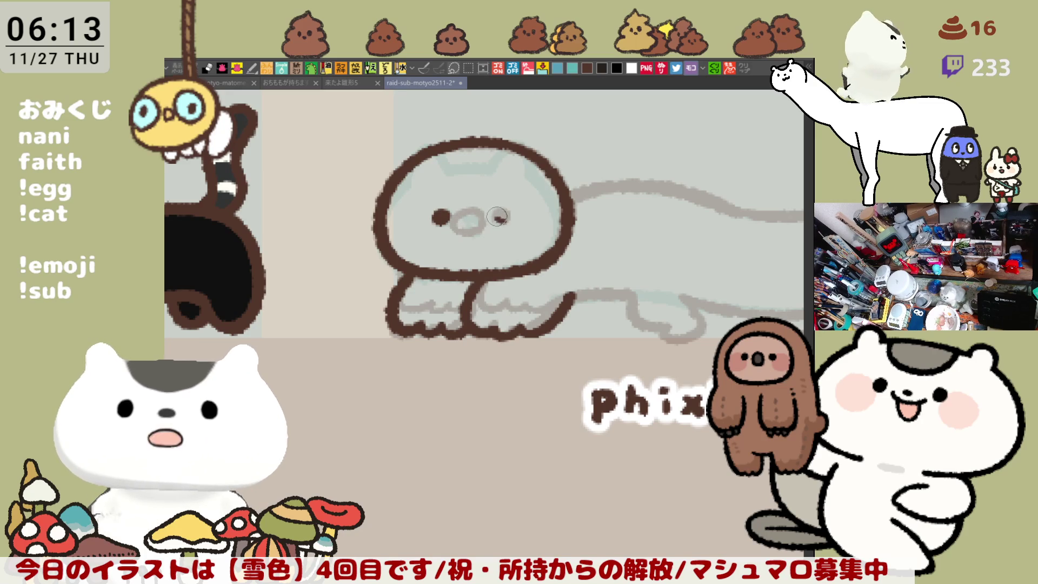
{"action": "left_click_drag", "start_coordinate": [504, 215], "coordinate": [500, 213]}
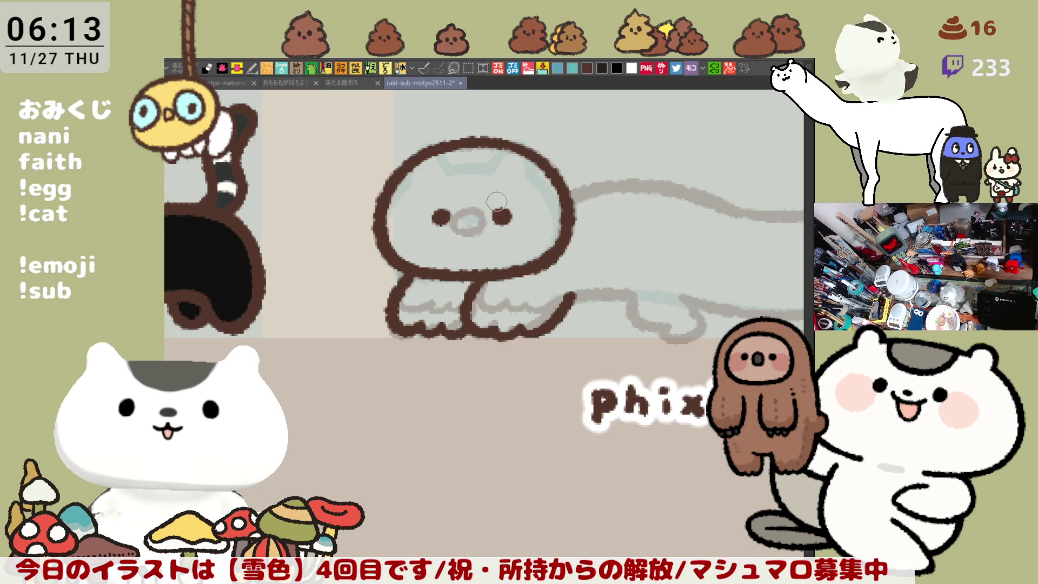
{"action": "left_click_drag", "start_coordinate": [485, 202], "coordinate": [513, 201]}
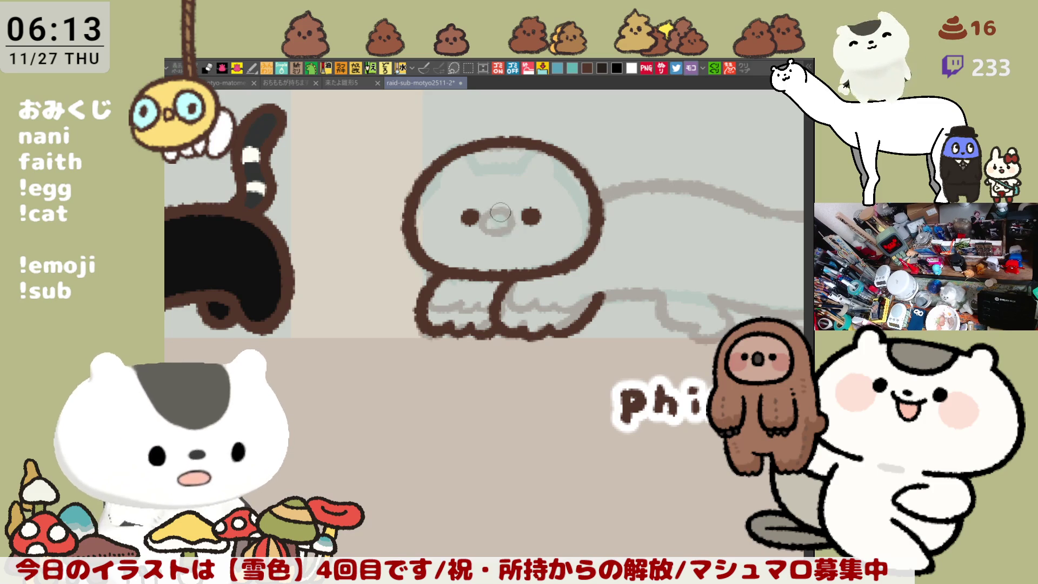
{"action": "mouse_move", "coordinate": [510, 232]}
{"action": "left_mouse_down"}
{"action": "mouse_move", "coordinate": [498, 233]}
{"action": "mouse_move", "coordinate": [499, 218]}
{"action": "mouse_move", "coordinate": [501, 232]}
{"action": "mouse_move", "coordinate": [487, 230]}
{"action": "mouse_move", "coordinate": [502, 221]}
{"action": "left_mouse_up"}
{"action": "key", "text": "ctrl+z"}
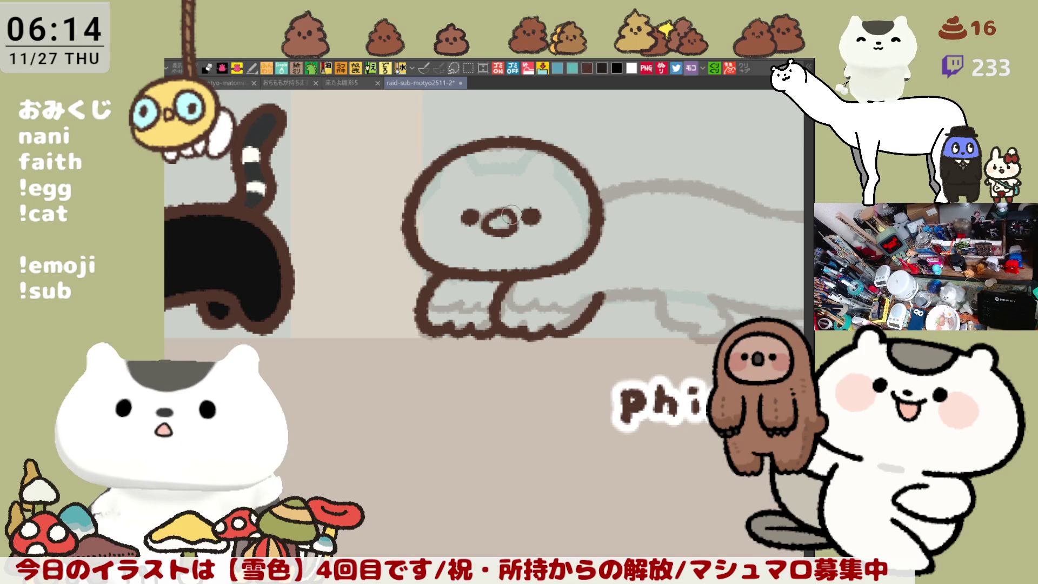
{"action": "left_click_drag", "start_coordinate": [553, 217], "coordinate": [447, 178]}
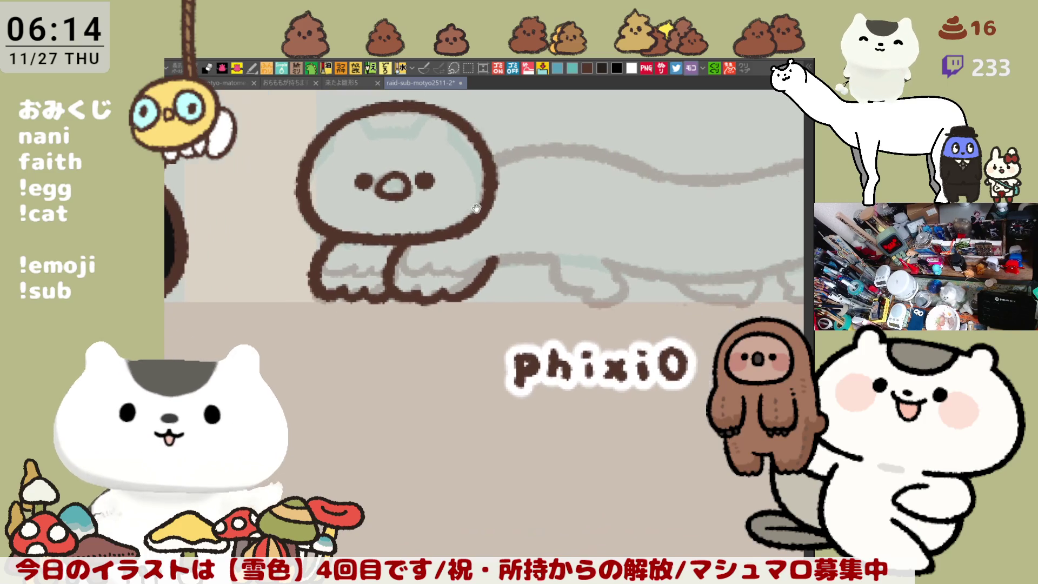
Step: Extend a line rightward from the front leg and curve it into a foot
{"action": "left_click_drag", "start_coordinate": [496, 258], "coordinate": [559, 259]}
{"action": "key", "text": "ctrl+z"}
{"action": "key", "text": "ctrl+z"}
{"action": "left_click_drag", "start_coordinate": [478, 272], "coordinate": [546, 261]}
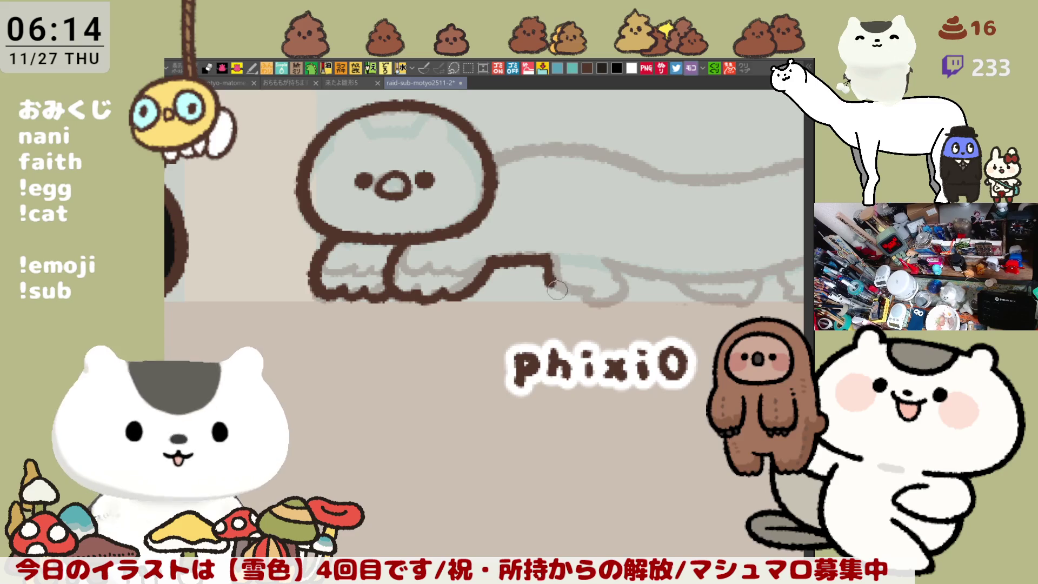
{"action": "mouse_move", "coordinate": [545, 260]}
{"action": "left_mouse_down"}
{"action": "mouse_move", "coordinate": [586, 292]}
{"action": "mouse_move", "coordinate": [617, 299]}
{"action": "mouse_move", "coordinate": [627, 286]}
{"action": "mouse_move", "coordinate": [632, 296]}
{"action": "left_mouse_up"}
{"action": "key", "text": "ctrl+z"}
{"action": "key", "text": "ctrl+z"}
{"action": "key", "text": "ctrl+z"}
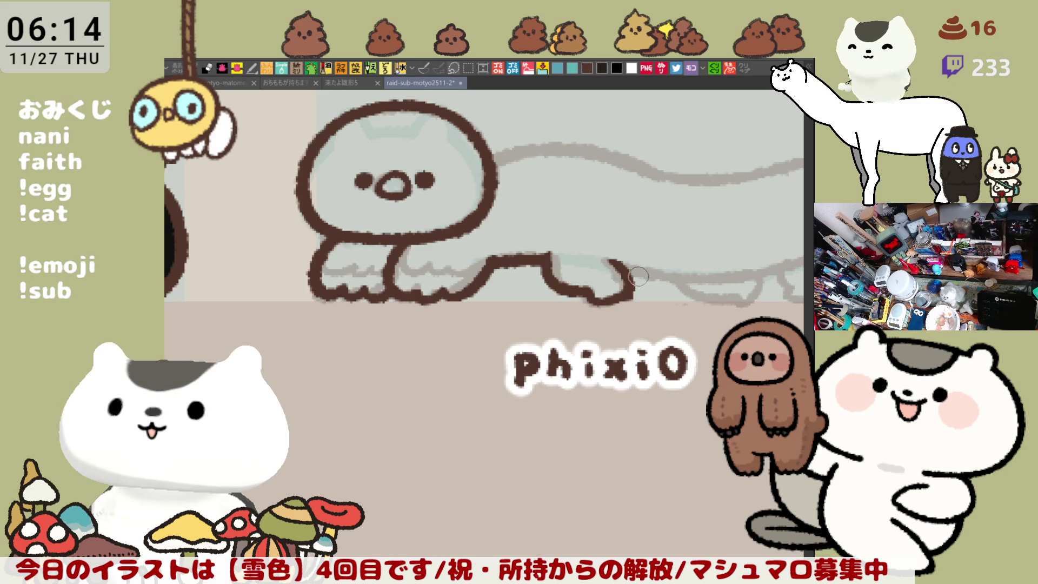
Step: Draw the belly line across the body, retrying strokes until it reaches the rear
{"action": "scroll", "coordinate": [531, 310], "scroll_direction": "right", "scroll_amount": 5}
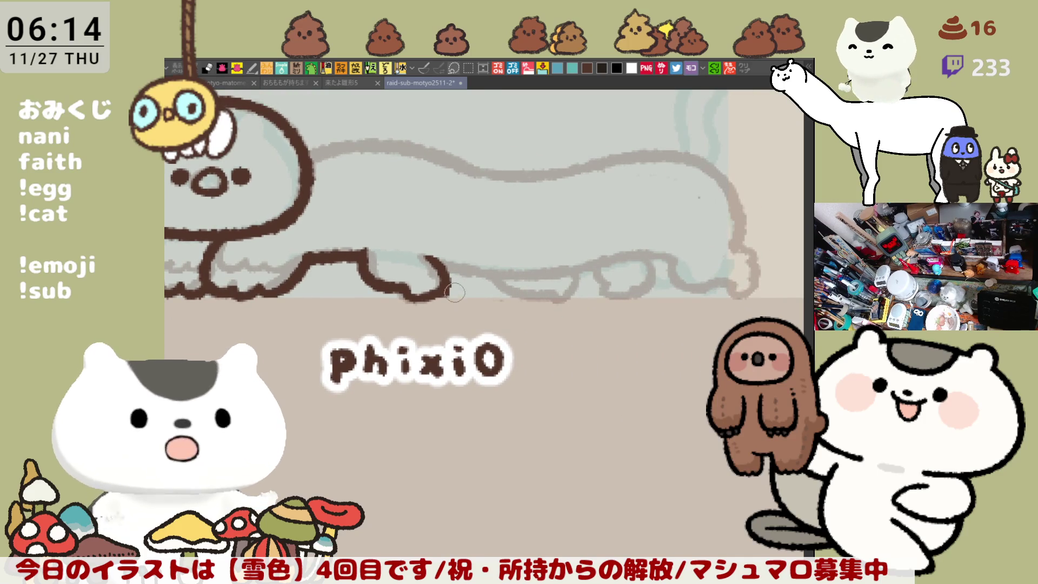
{"action": "mouse_move", "coordinate": [427, 259]}
{"action": "left_mouse_down"}
{"action": "mouse_move", "coordinate": [555, 266]}
{"action": "mouse_move", "coordinate": [670, 254]}
{"action": "left_mouse_up"}
{"action": "key", "text": "ctrl+z"}
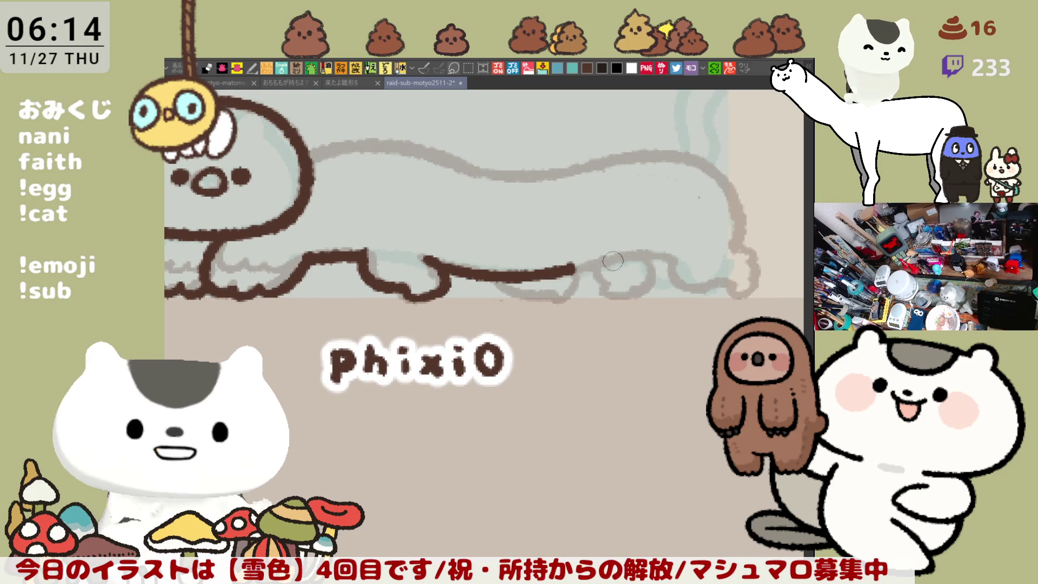
{"action": "left_click_drag", "start_coordinate": [564, 271], "coordinate": [675, 246]}
{"action": "key", "text": "ctrl+z"}
{"action": "mouse_move", "coordinate": [559, 265]}
{"action": "left_mouse_down"}
{"action": "mouse_move", "coordinate": [670, 244]}
{"action": "mouse_move", "coordinate": [633, 254]}
{"action": "mouse_move", "coordinate": [666, 261]}
{"action": "left_mouse_up"}
{"action": "key", "text": "ctrl+z"}
{"action": "key", "text": "ctrl+z"}
{"action": "left_click_drag", "start_coordinate": [565, 268], "coordinate": [668, 260]}
{"action": "key", "text": "ctrl+z"}
{"action": "mouse_move", "coordinate": [568, 269]}
{"action": "left_mouse_down"}
{"action": "mouse_move", "coordinate": [678, 253]}
{"action": "mouse_move", "coordinate": [693, 262]}
{"action": "left_mouse_up"}
{"action": "key", "text": "ctrl+z"}
{"action": "mouse_move", "coordinate": [572, 268]}
{"action": "left_mouse_down"}
{"action": "mouse_move", "coordinate": [659, 255]}
{"action": "mouse_move", "coordinate": [722, 285]}
{"action": "left_mouse_up"}
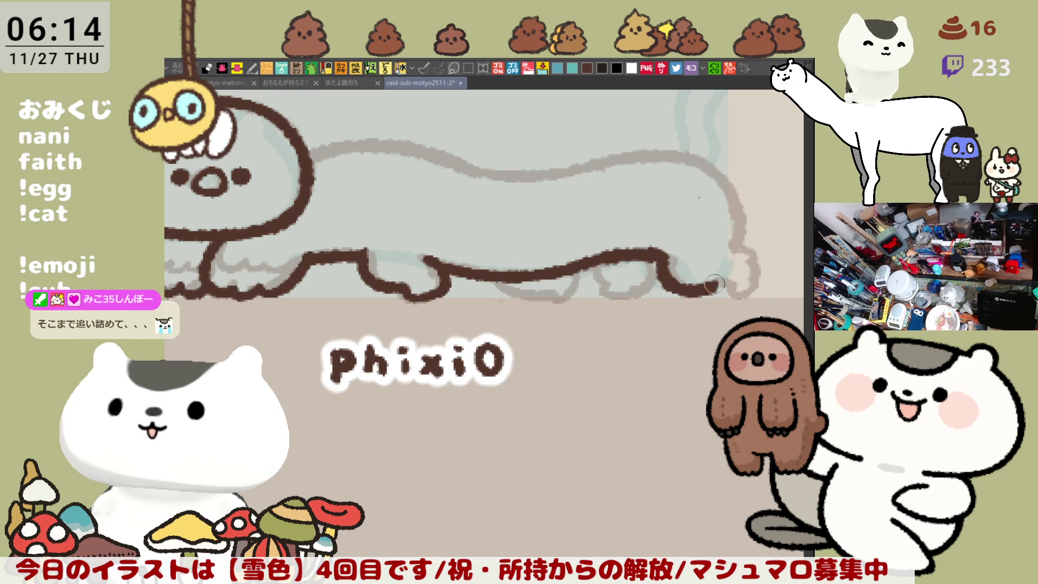
{"action": "key", "text": "ctrl+z"}
{"action": "left_click_drag", "start_coordinate": [625, 257], "coordinate": [682, 261]}
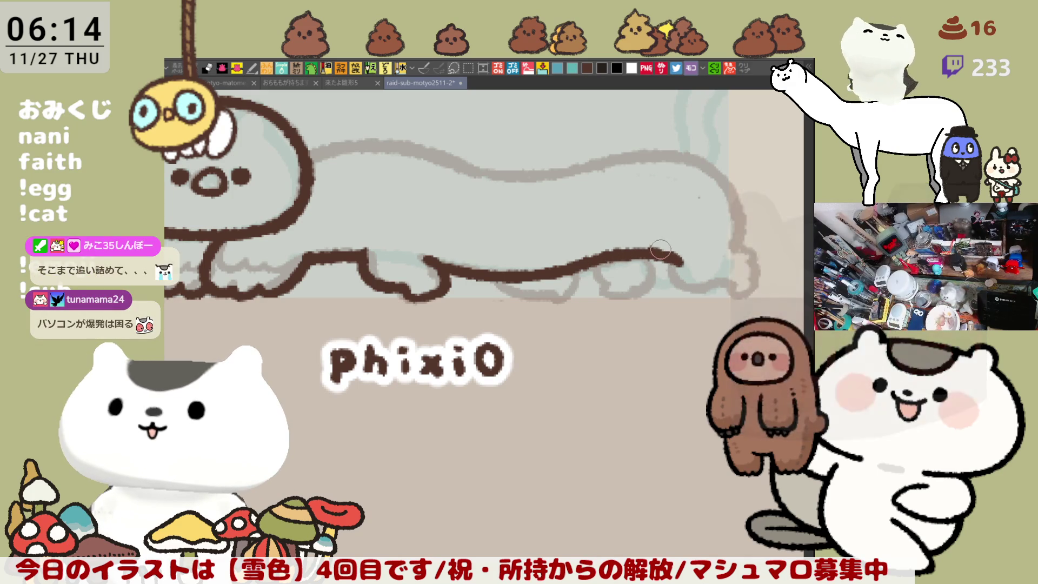
{"action": "left_click_drag", "start_coordinate": [680, 264], "coordinate": [684, 257]}
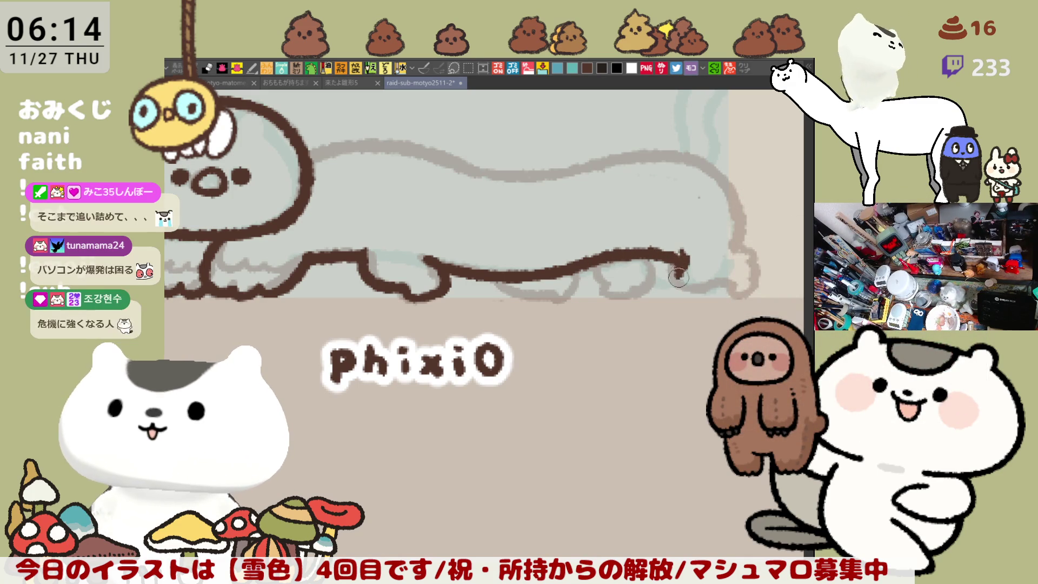
{"action": "key", "text": "ctrl+z"}
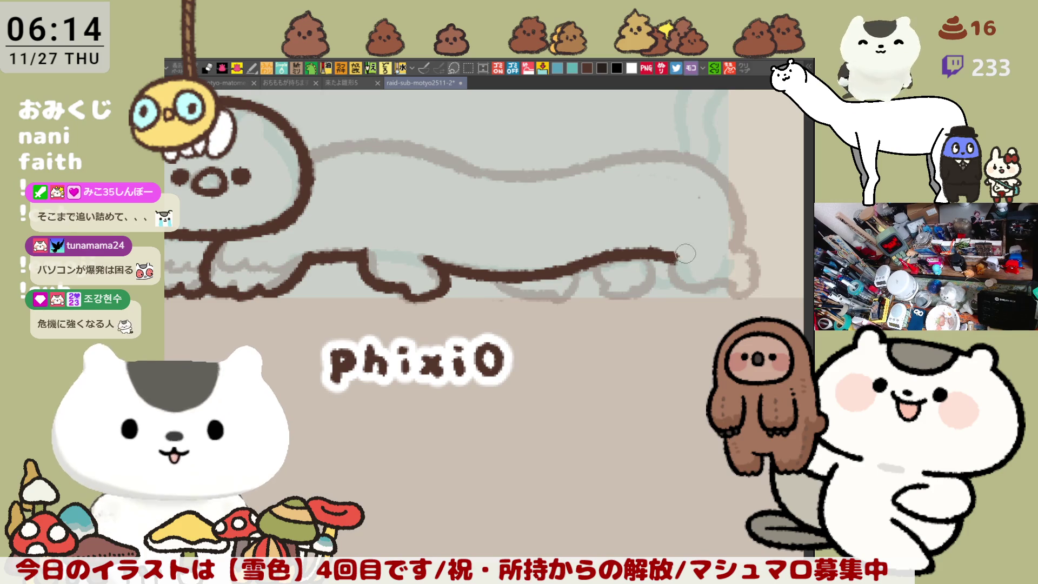
Step: Curve the line into a hind foot and outline the rear end, then mirror and rotate the view
{"action": "mouse_move", "coordinate": [680, 257]}
{"action": "left_mouse_down"}
{"action": "mouse_move", "coordinate": [683, 289]}
{"action": "mouse_move", "coordinate": [725, 281]}
{"action": "mouse_move", "coordinate": [752, 295]}
{"action": "left_mouse_up"}
{"action": "key", "text": "ctrl+z"}
{"action": "key", "text": "ctrl+z"}
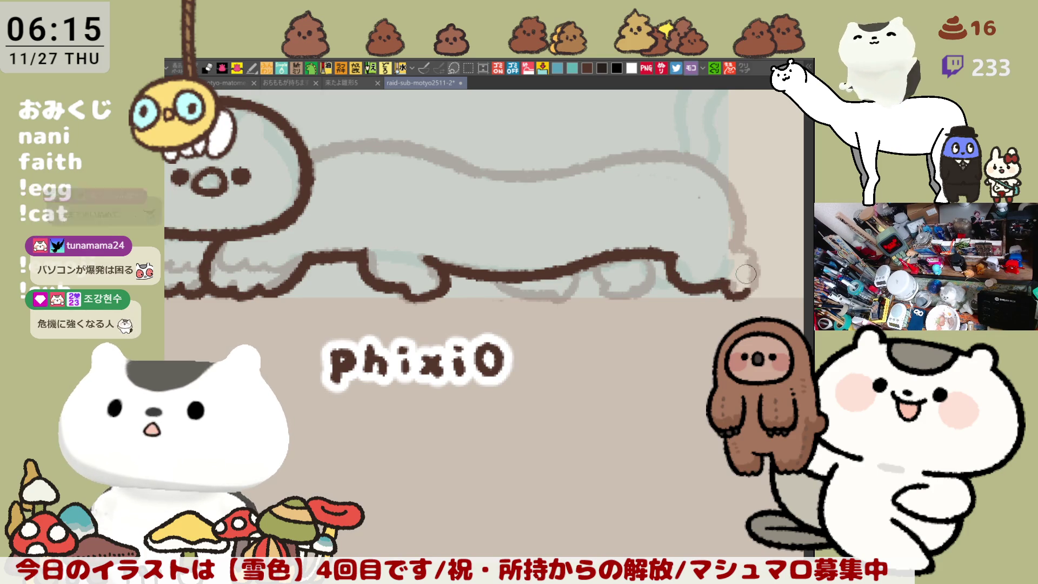
{"action": "mouse_move", "coordinate": [740, 247]}
{"action": "left_mouse_down"}
{"action": "mouse_move", "coordinate": [764, 265]}
{"action": "mouse_move", "coordinate": [749, 296]}
{"action": "left_mouse_up"}
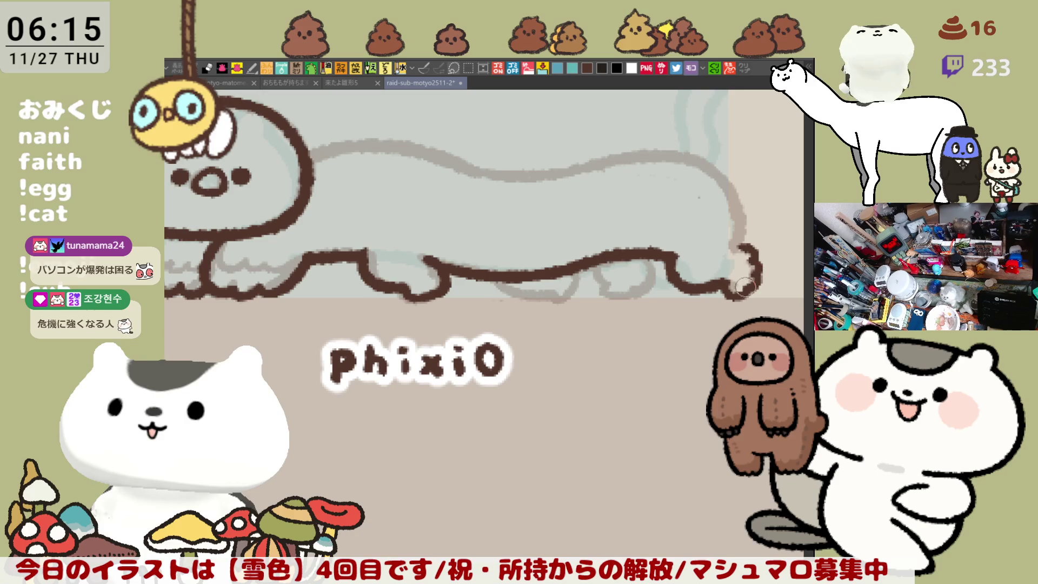
{"action": "key", "text": "h"}
{"action": "mouse_move", "coordinate": [719, 232]}
{"action": "left_mouse_down"}
{"action": "mouse_move", "coordinate": [655, 219]}
{"action": "mouse_move", "coordinate": [456, 297]}
{"action": "left_mouse_up"}
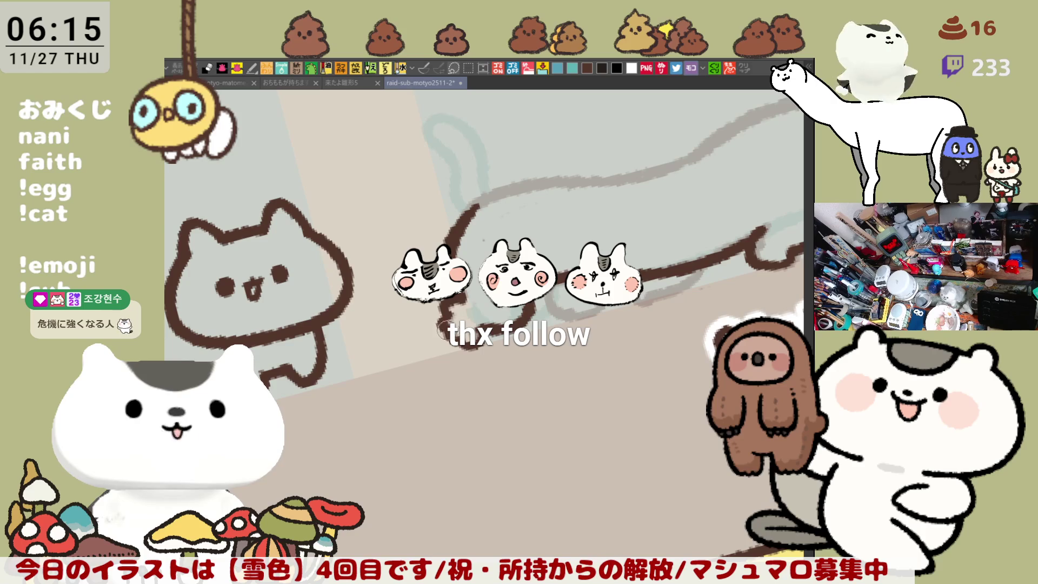
Step: Tilt the view and ink the grey-blue cat's tail tip and left tail edge in brown
{"action": "mouse_move", "coordinate": [461, 319]}
{"action": "left_mouse_down"}
{"action": "mouse_move", "coordinate": [452, 350]}
{"action": "mouse_move", "coordinate": [460, 336]}
{"action": "left_mouse_up"}
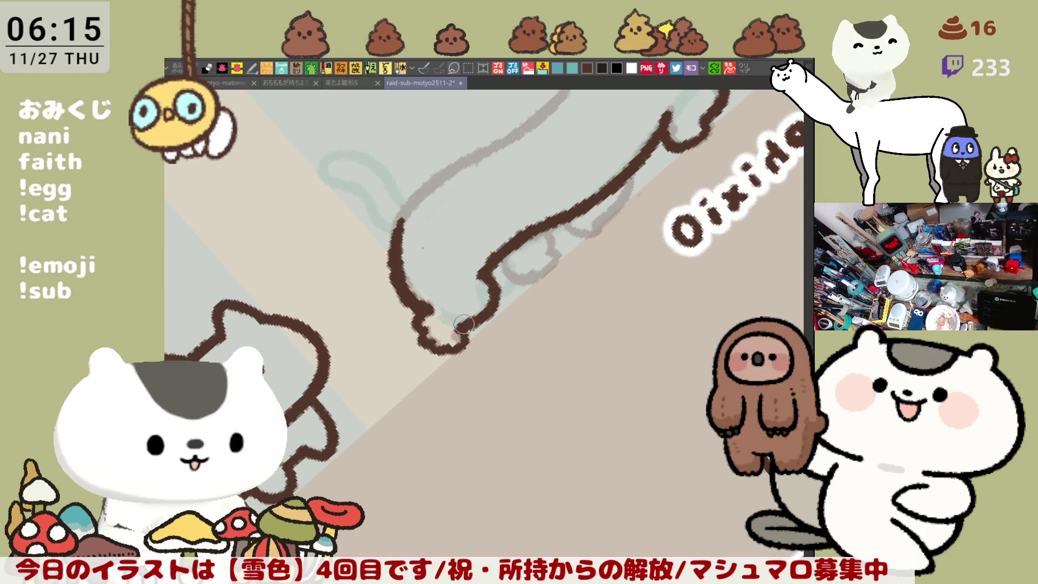
{"action": "mouse_move", "coordinate": [486, 289]}
{"action": "left_mouse_down"}
{"action": "mouse_move", "coordinate": [604, 242]}
{"action": "mouse_move", "coordinate": [485, 354]}
{"action": "left_mouse_up"}
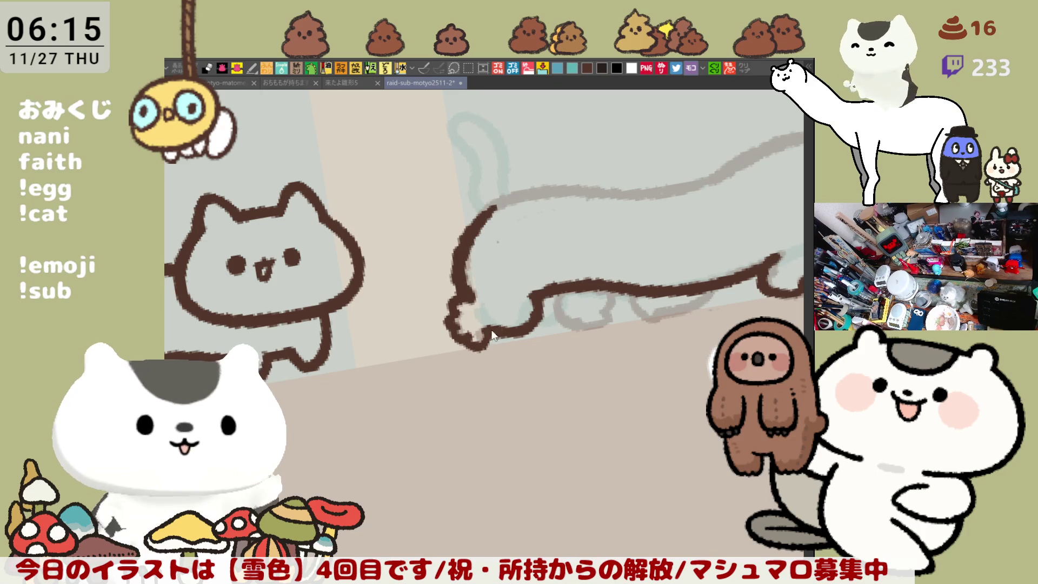
{"action": "left_click_drag", "start_coordinate": [470, 346], "coordinate": [480, 323]}
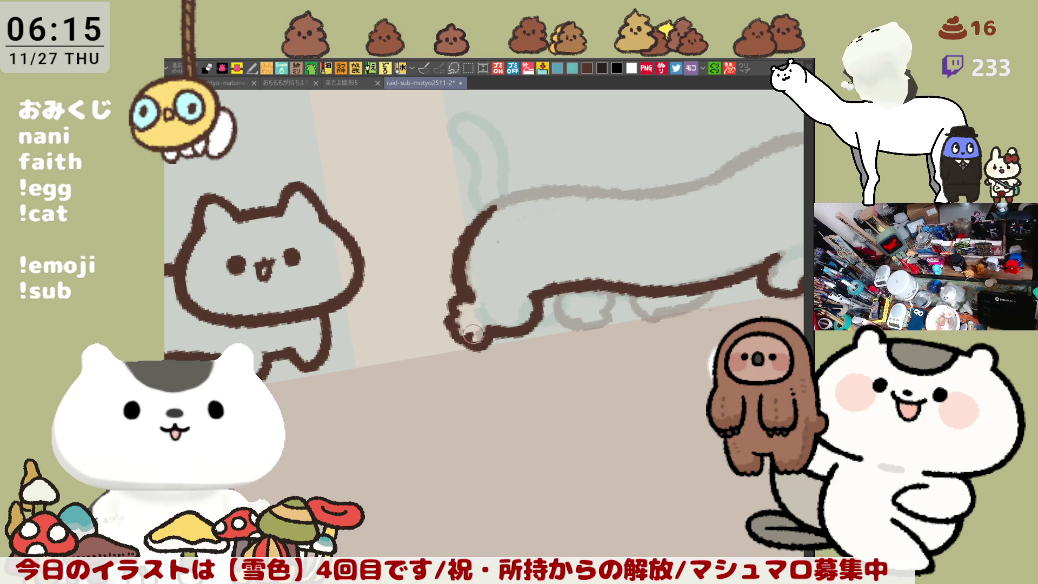
{"action": "mouse_move", "coordinate": [619, 247]}
{"action": "left_mouse_down"}
{"action": "mouse_move", "coordinate": [690, 241]}
{"action": "mouse_move", "coordinate": [401, 248]}
{"action": "mouse_move", "coordinate": [486, 325]}
{"action": "left_mouse_up"}
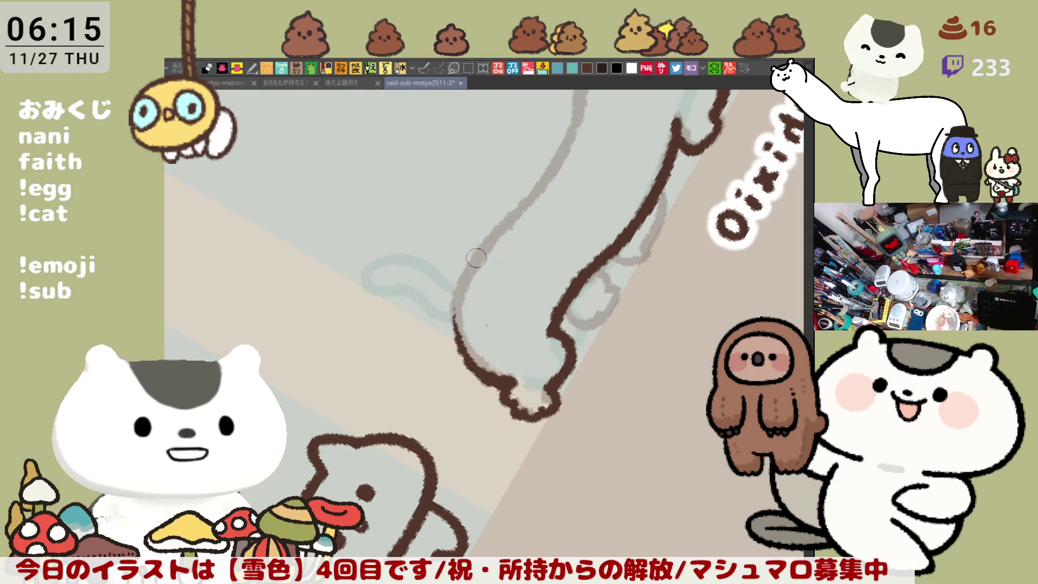
{"action": "left_click_drag", "start_coordinate": [484, 244], "coordinate": [451, 360]}
{"action": "key", "text": "ctrl+z"}
{"action": "left_click_drag", "start_coordinate": [486, 243], "coordinate": [453, 363]}
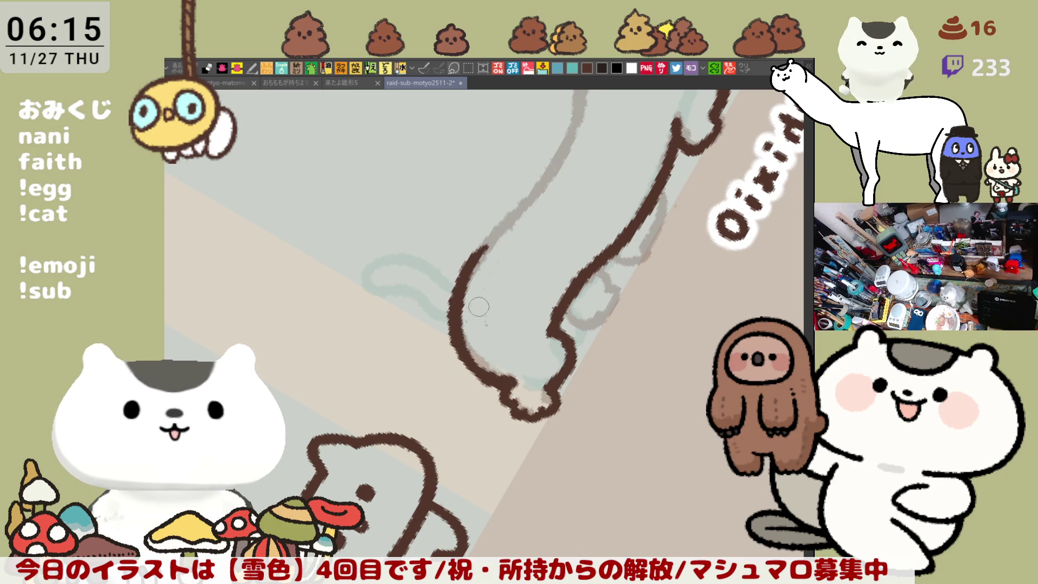
Step: With the tail upright, redraw its left edge down to the lower outline, undoing failed tries
{"action": "left_click_drag", "start_coordinate": [616, 232], "coordinate": [557, 178]}
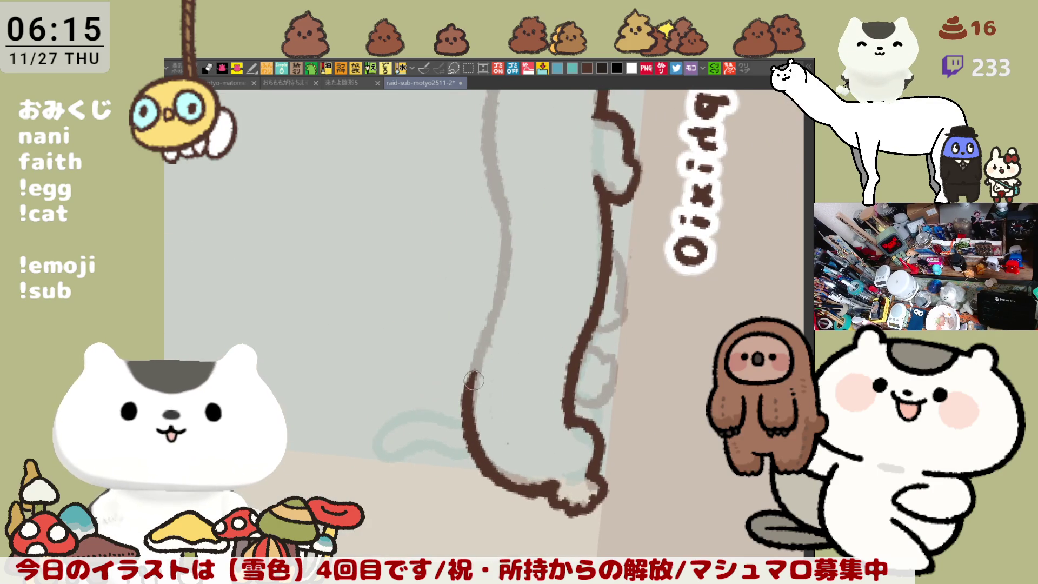
{"action": "left_click_drag", "start_coordinate": [502, 298], "coordinate": [459, 419]}
{"action": "key", "text": "ctrl+z"}
{"action": "key", "text": "ctrl+z"}
{"action": "left_click_drag", "start_coordinate": [493, 318], "coordinate": [461, 417]}
{"action": "key", "text": "ctrl+z"}
Step: Ink the upper back outline in brown, extending it toward the lower back line
{"action": "key", "text": "ctrl+z"}
{"action": "left_click_drag", "start_coordinate": [511, 292], "coordinate": [469, 397]}
{"action": "key", "text": "ctrl+z"}
{"action": "key", "text": "ctrl+z"}
{"action": "mouse_move", "coordinate": [493, 325]}
{"action": "left_mouse_down"}
{"action": "mouse_move", "coordinate": [562, 302]}
{"action": "mouse_move", "coordinate": [609, 311]}
{"action": "mouse_move", "coordinate": [518, 377]}
{"action": "mouse_move", "coordinate": [545, 262]}
{"action": "left_mouse_up"}
{"action": "left_click_drag", "start_coordinate": [351, 232], "coordinate": [474, 291]}
{"action": "key", "text": "ctrl+z"}
{"action": "mouse_move", "coordinate": [331, 236]}
{"action": "left_mouse_down"}
{"action": "mouse_move", "coordinate": [487, 297]}
{"action": "mouse_move", "coordinate": [535, 327]}
{"action": "left_mouse_up"}
{"action": "key", "text": "ctrl+z"}
{"action": "left_click_drag", "start_coordinate": [457, 275], "coordinate": [559, 335]}
{"action": "key", "text": "ctrl+z"}
{"action": "left_click_drag", "start_coordinate": [454, 273], "coordinate": [573, 336]}
{"action": "key", "text": "ctrl+z"}
{"action": "mouse_move", "coordinate": [454, 273]}
{"action": "left_mouse_down"}
{"action": "mouse_move", "coordinate": [559, 335]}
{"action": "mouse_move", "coordinate": [495, 305]}
{"action": "mouse_move", "coordinate": [551, 335]}
{"action": "mouse_move", "coordinate": [507, 311]}
{"action": "mouse_move", "coordinate": [543, 326]}
{"action": "left_mouse_up"}
{"action": "key", "text": "ctrl+z"}
{"action": "key", "text": "ctrl+z"}
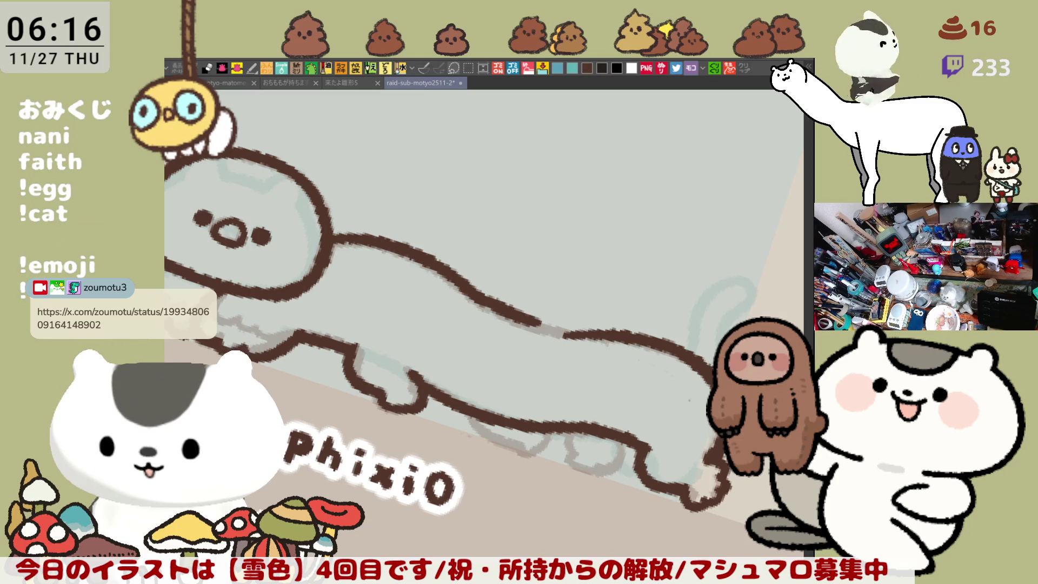
Step: Touch up the brown outline near the tail to close the back gap, then level the view
{"action": "key", "text": "asciicircum"}
{"action": "key", "text": "asciicircum"}
{"action": "key", "text": "asciicircum"}
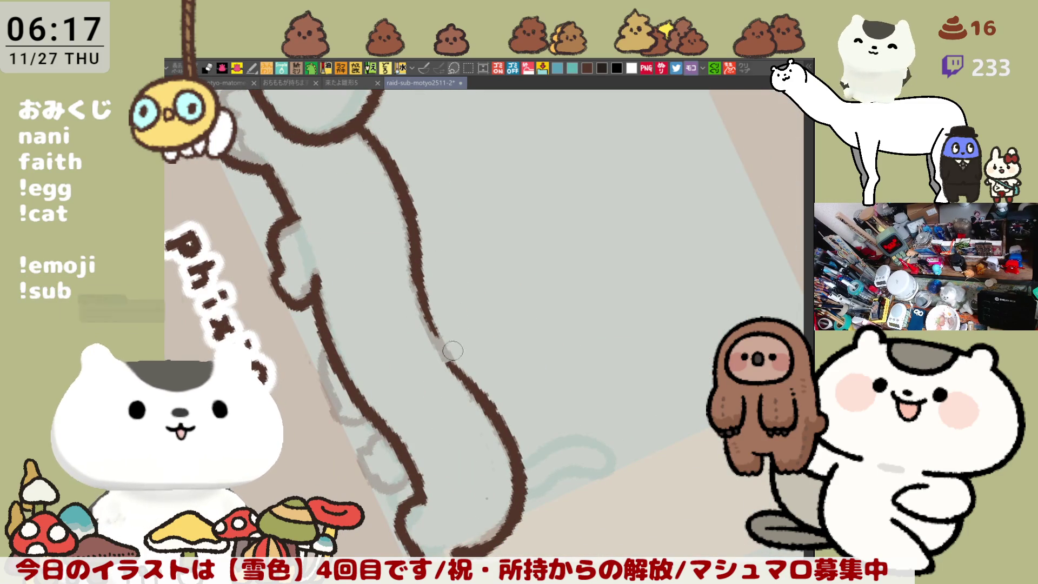
{"action": "left_click_drag", "start_coordinate": [461, 374], "coordinate": [449, 336]}
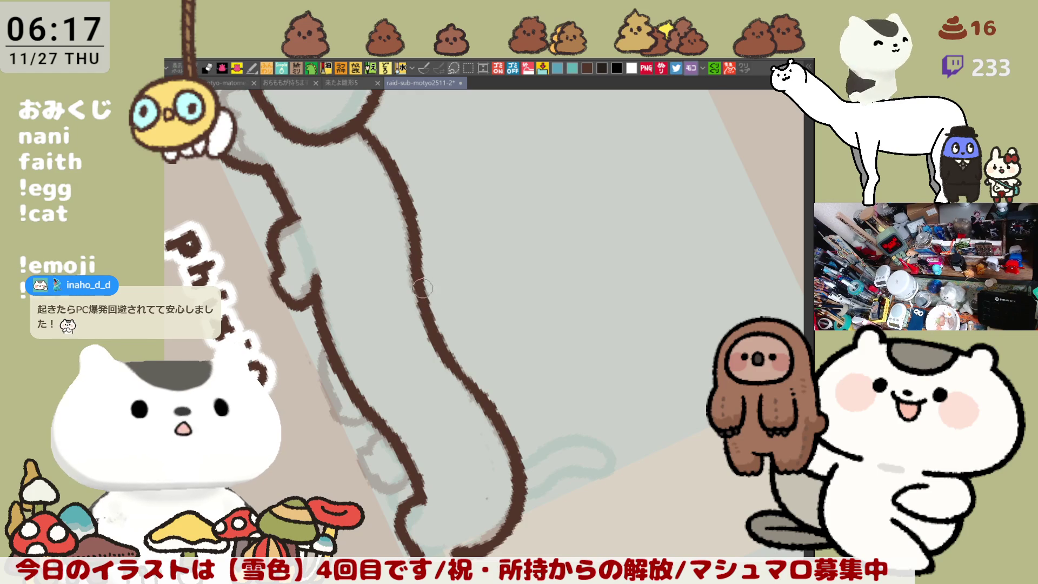
{"action": "key", "text": "ctrl+0"}
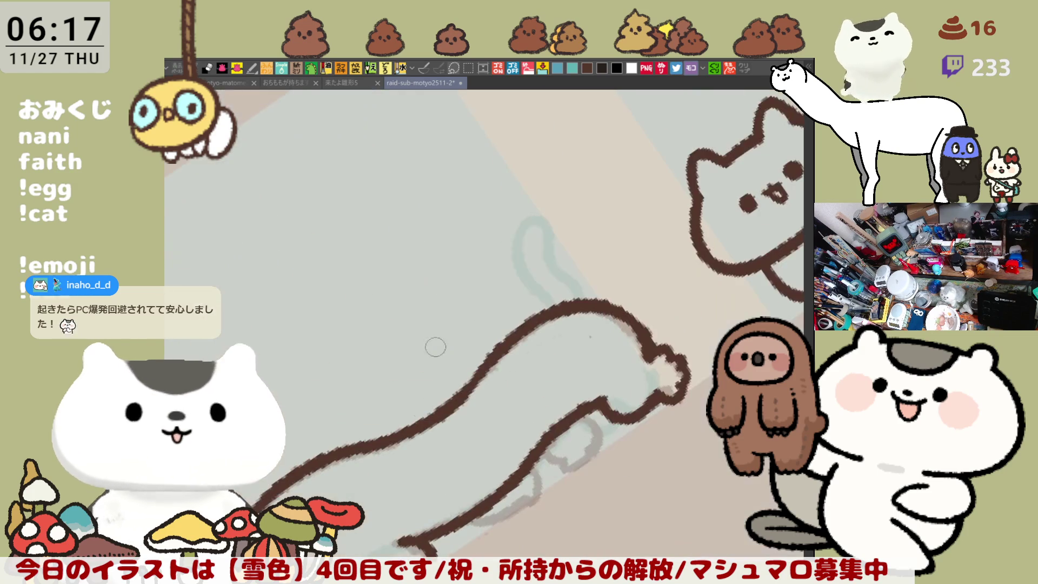
{"action": "scroll", "coordinate": [497, 352], "scroll_direction": "up", "scroll_amount": 2}
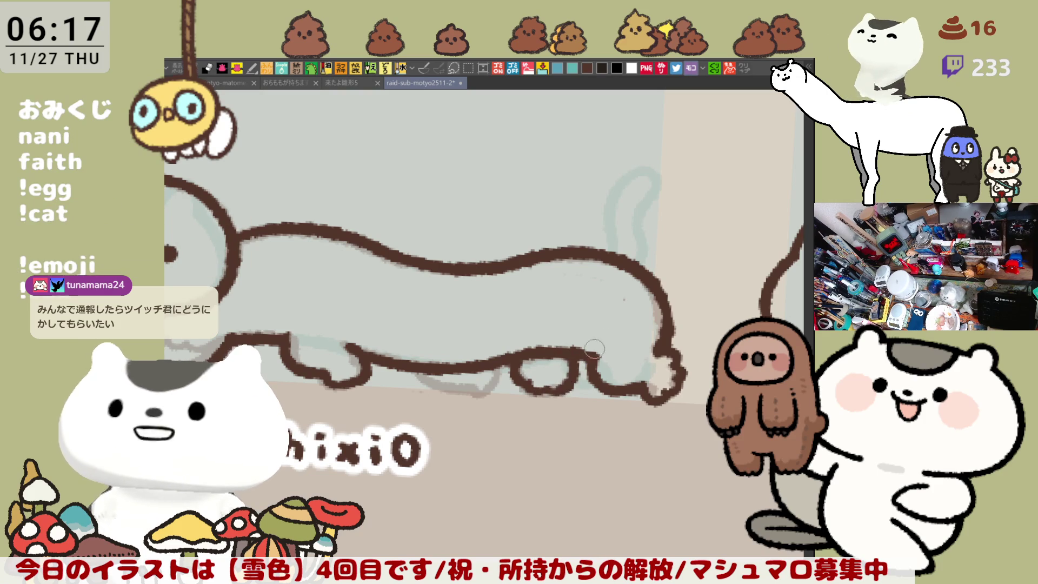
{"action": "left_click_drag", "start_coordinate": [624, 318], "coordinate": [596, 310]}
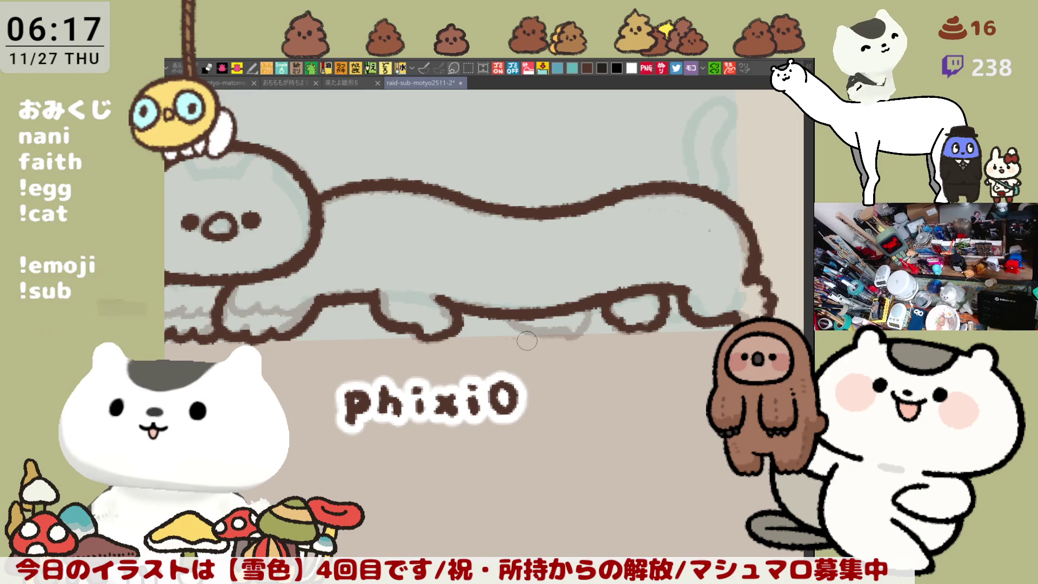
Step: Try inking the brown back-leg line over the sketch, undoing each attempt
{"action": "left_click_drag", "start_coordinate": [511, 320], "coordinate": [572, 335]}
{"action": "key", "text": "ctrl+z"}
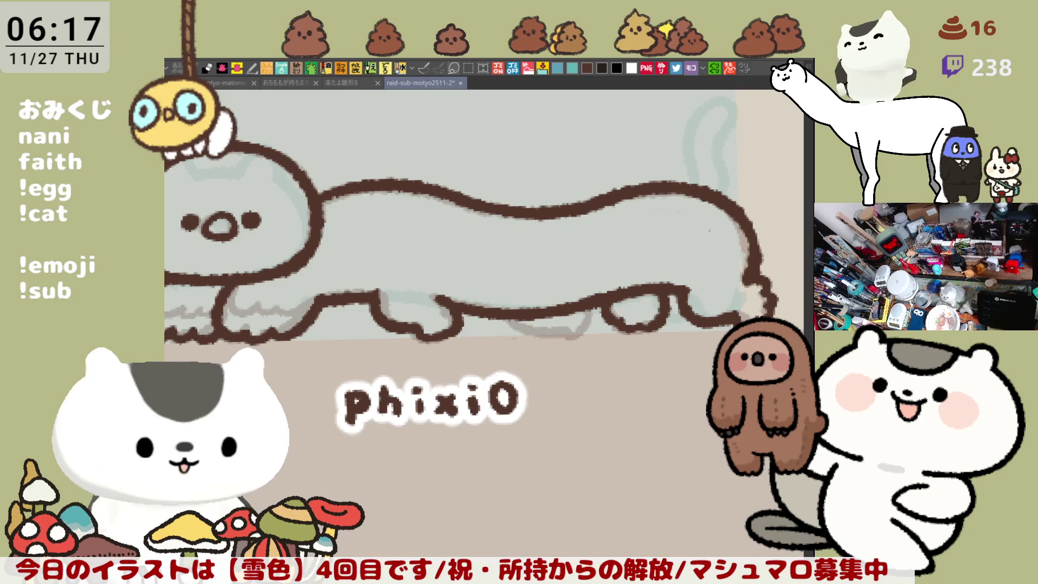
{"action": "left_click_drag", "start_coordinate": [513, 318], "coordinate": [584, 336]}
{"action": "key", "text": "ctrl+z"}
{"action": "left_click_drag", "start_coordinate": [511, 316], "coordinate": [576, 337]}
{"action": "key", "text": "ctrl+z"}
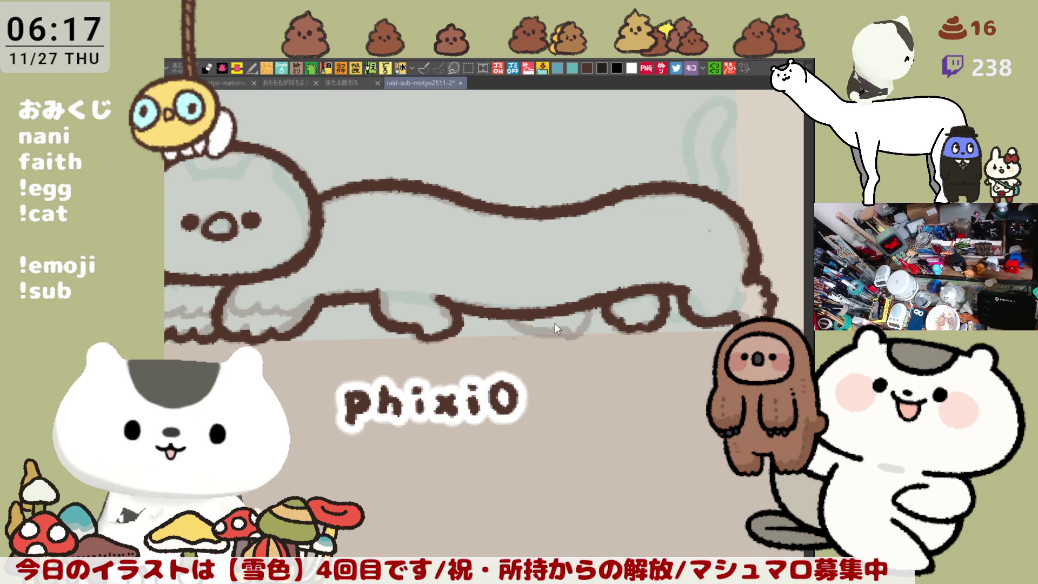
{"action": "left_click_drag", "start_coordinate": [511, 316], "coordinate": [584, 337]}
{"action": "key", "text": "ctrl+z"}
{"action": "left_click_drag", "start_coordinate": [513, 318], "coordinate": [578, 332]}
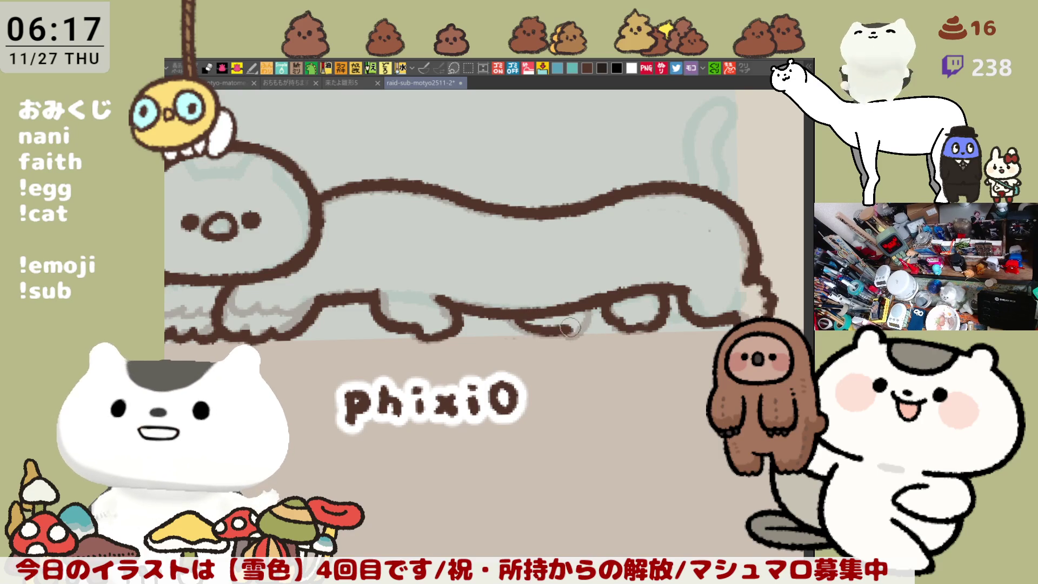
{"action": "key", "text": "ctrl+z"}
{"action": "mouse_move", "coordinate": [502, 309]}
{"action": "left_mouse_down"}
{"action": "mouse_move", "coordinate": [535, 331]}
{"action": "mouse_move", "coordinate": [566, 325]}
{"action": "left_mouse_up"}
{"action": "key", "text": "ctrl+z"}
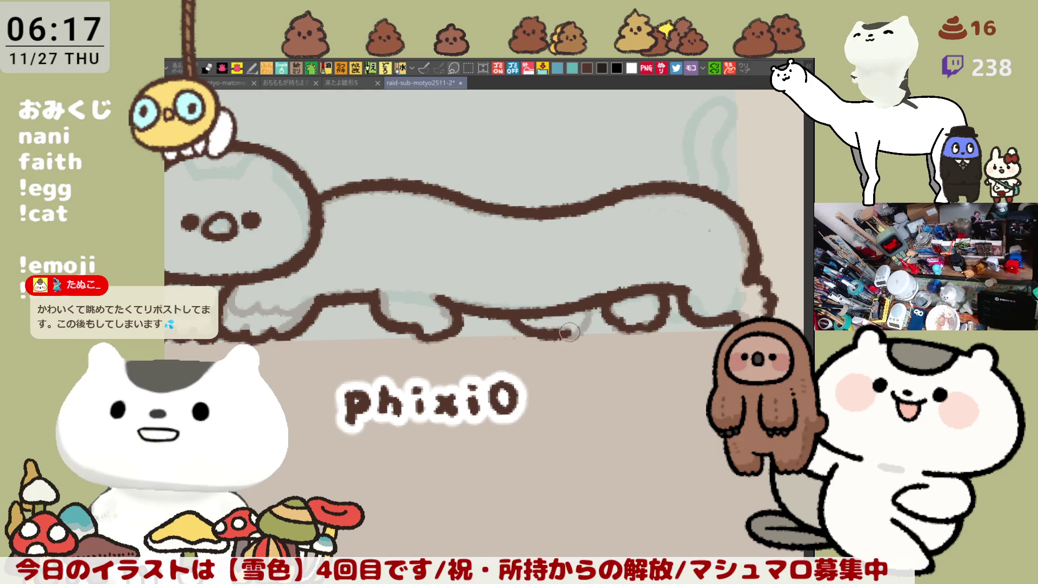
Step: Ink the back leg's bottom edge and thicken the leg outline, then recentre the cat
{"action": "mouse_move", "coordinate": [511, 320]}
{"action": "left_mouse_down"}
{"action": "mouse_move", "coordinate": [564, 326]}
{"action": "mouse_move", "coordinate": [589, 314]}
{"action": "left_mouse_up"}
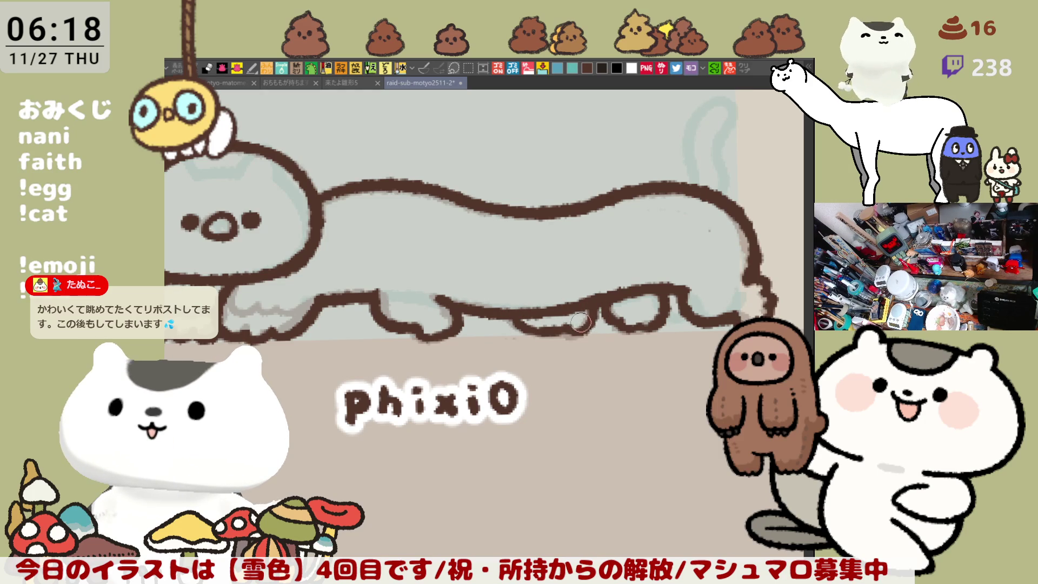
{"action": "scroll", "coordinate": [593, 366], "scroll_direction": "down", "scroll_amount": 1}
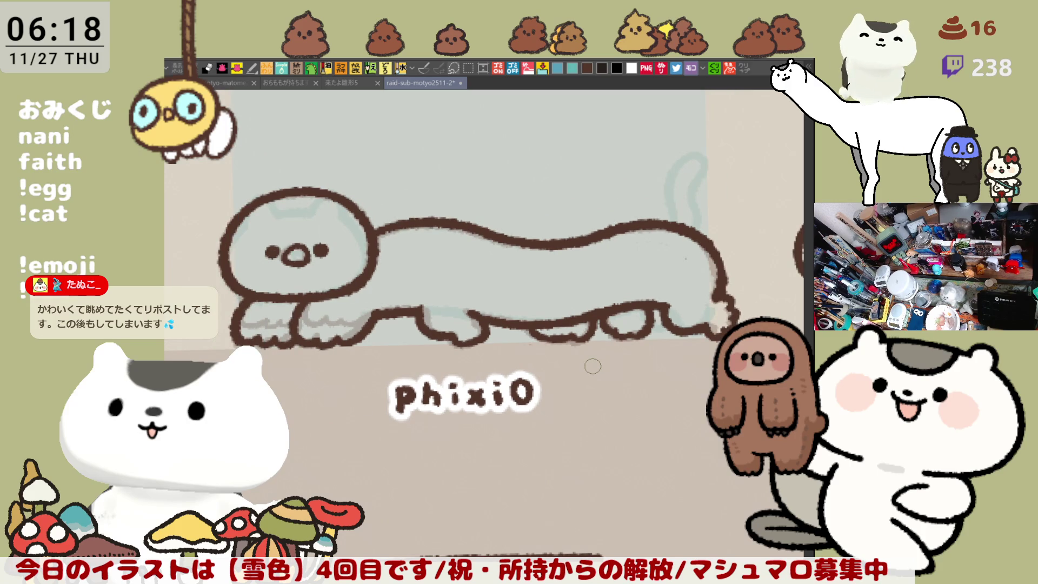
{"action": "left_click_drag", "start_coordinate": [452, 334], "coordinate": [474, 342]}
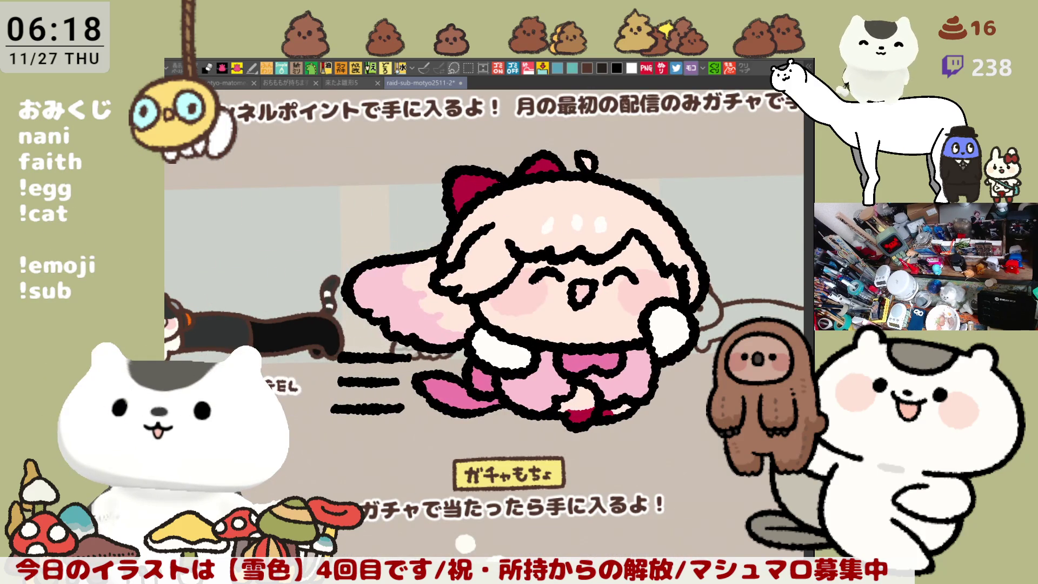
{"action": "scroll", "coordinate": [529, 367], "scroll_direction": "down", "scroll_amount": 4}
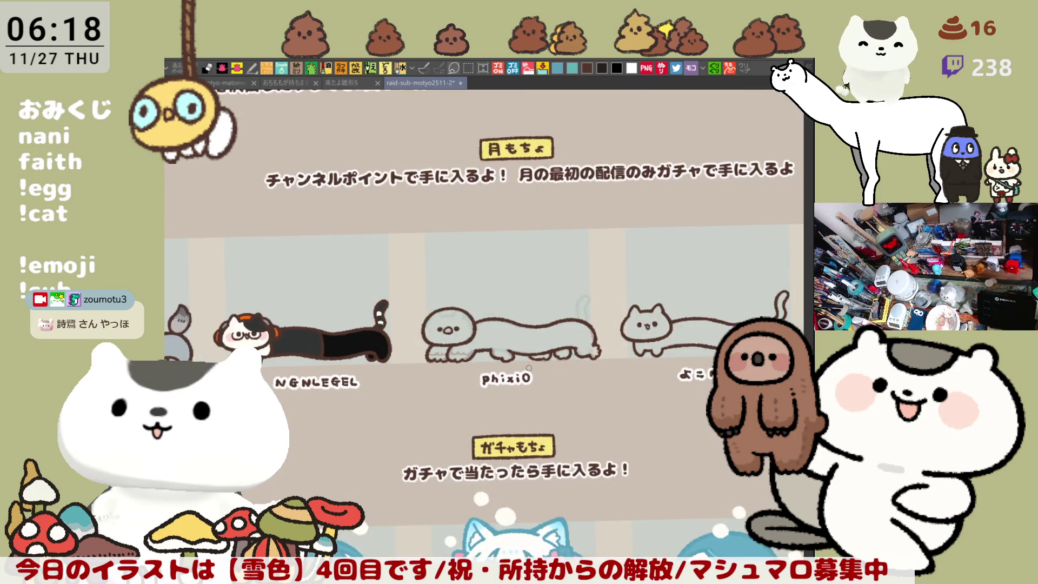
{"action": "scroll", "coordinate": [479, 333], "scroll_direction": "up", "scroll_amount": 6}
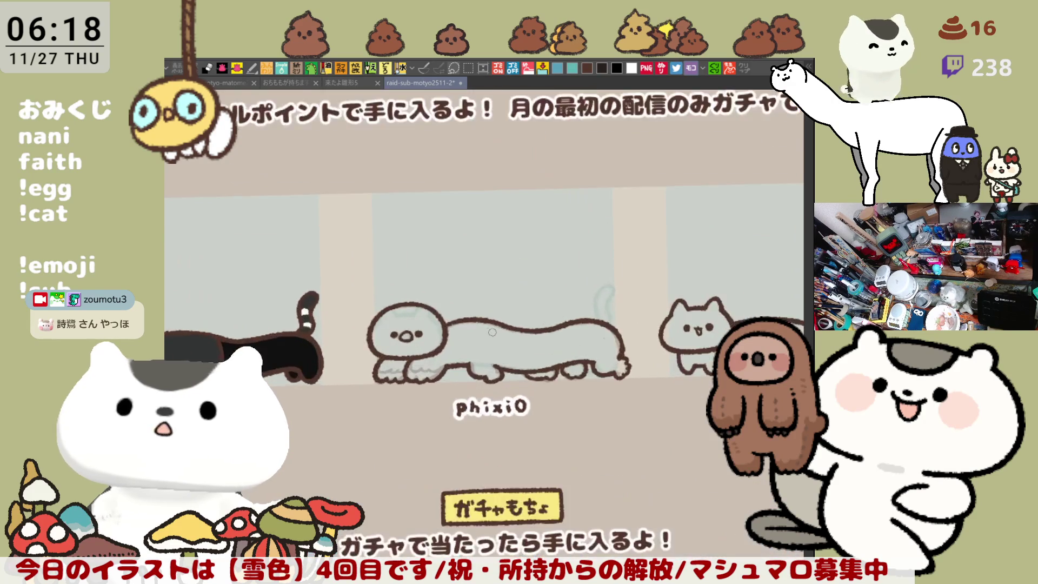
{"action": "scroll", "coordinate": [379, 304], "scroll_direction": "up", "scroll_amount": 2}
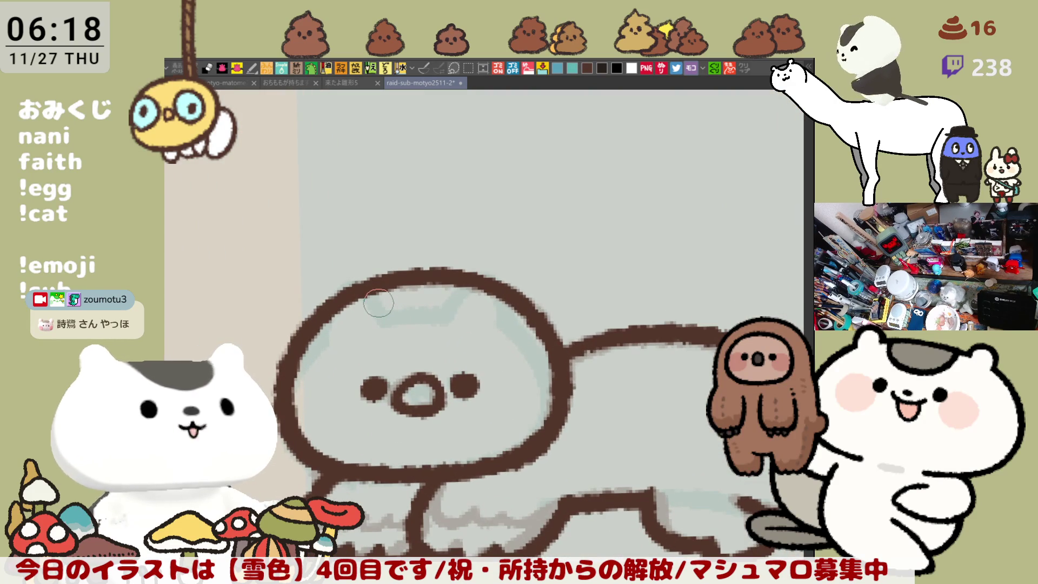
{"action": "scroll", "coordinate": [378, 303], "scroll_direction": "down", "scroll_amount": 3}
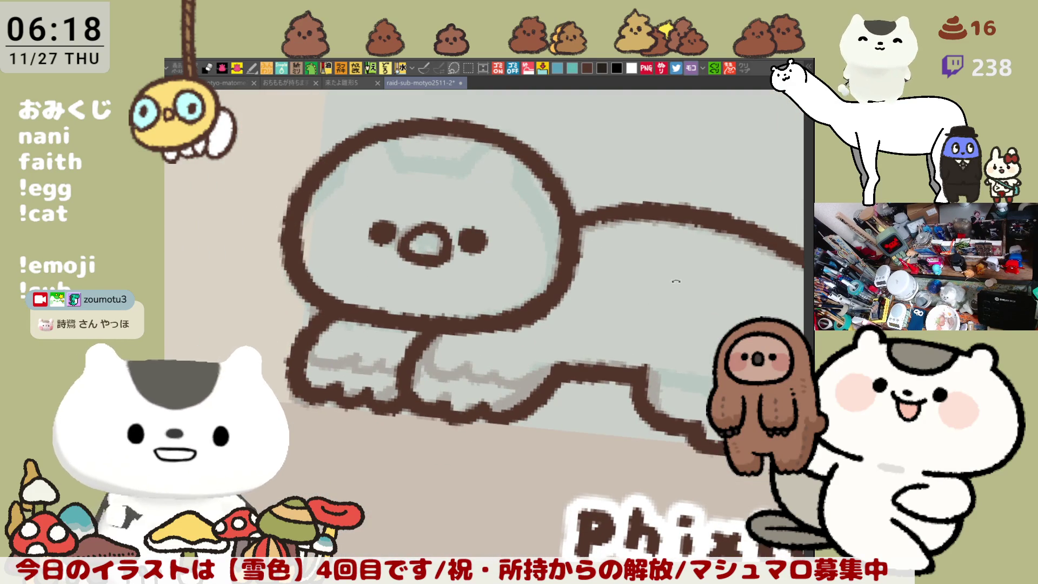
{"action": "scroll", "coordinate": [675, 282], "scroll_direction": "right", "scroll_amount": 3}
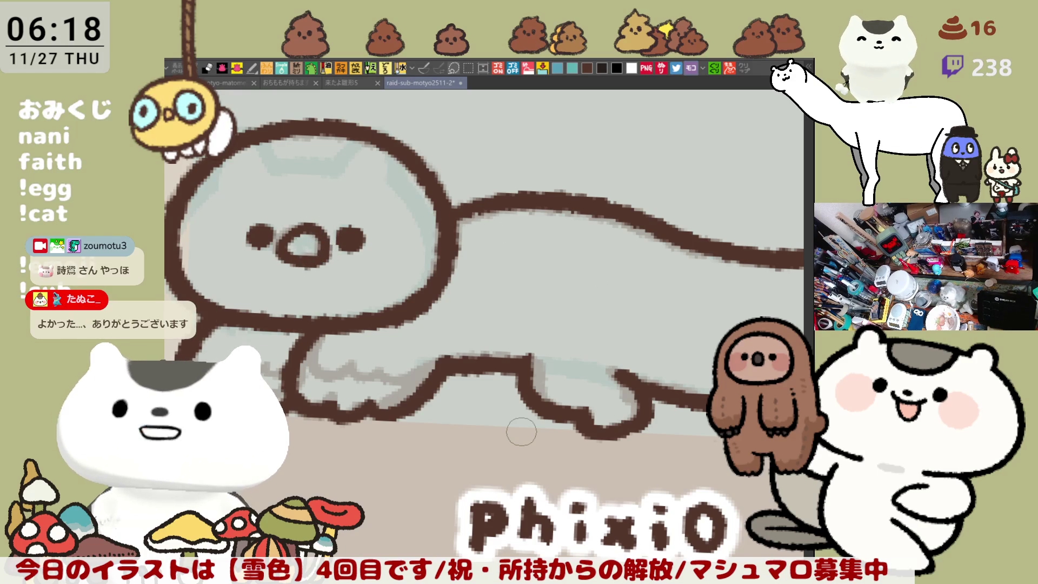
{"action": "scroll", "coordinate": [522, 431], "scroll_direction": "down", "scroll_amount": 4}
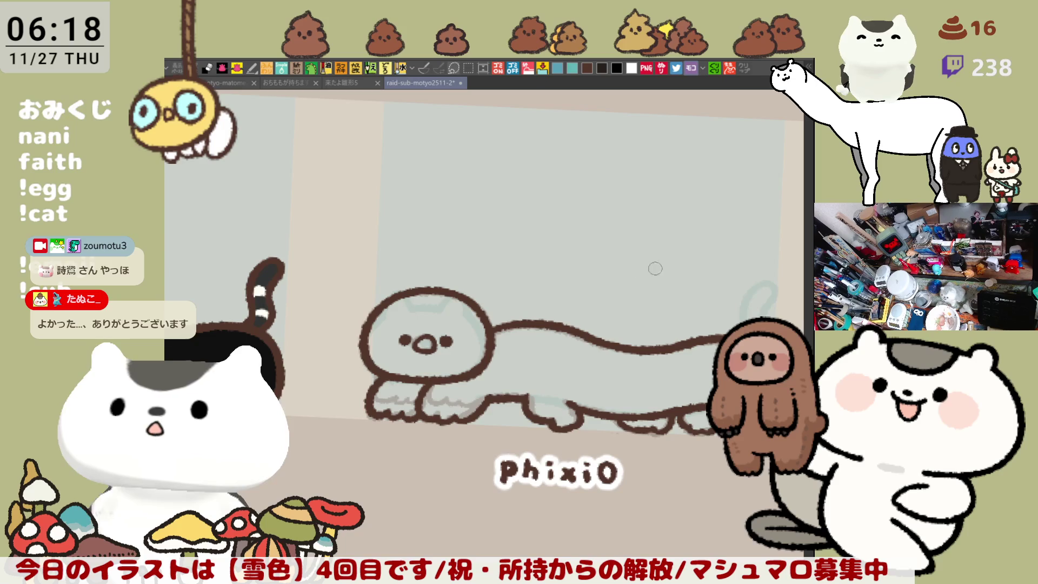
{"action": "left_click_drag", "start_coordinate": [648, 265], "coordinate": [671, 271]}
{"action": "mouse_move", "coordinate": [593, 352]}
{"action": "left_mouse_down"}
{"action": "mouse_move", "coordinate": [518, 320]}
{"action": "mouse_move", "coordinate": [453, 269]}
{"action": "left_mouse_up"}
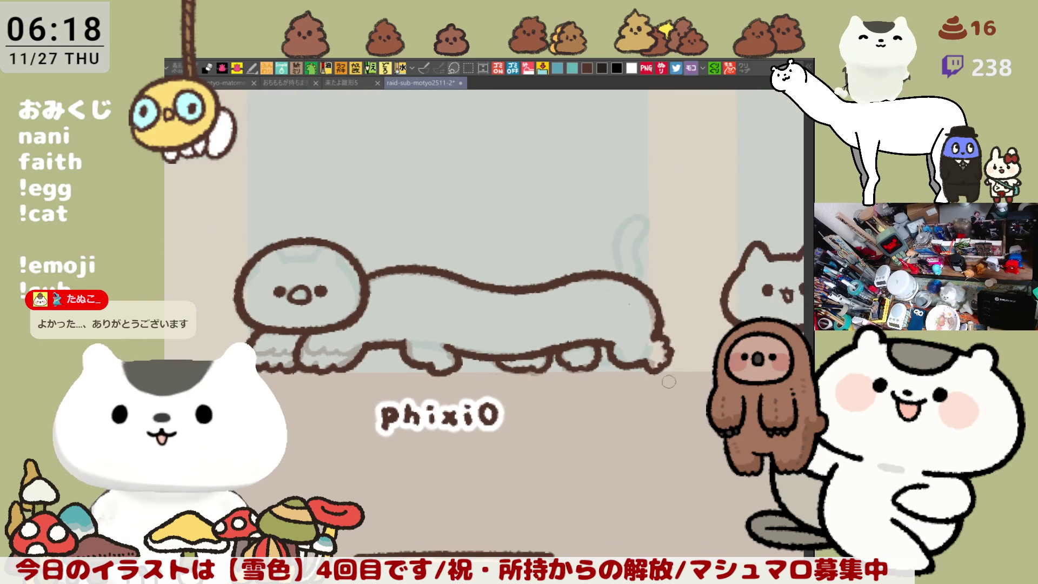
Step: Fill the body olive-brown, paint the front feet purple, and add light marks on body and leg
{"action": "mouse_move", "coordinate": [206, 292]}
{"action": "left_mouse_down"}
{"action": "mouse_move", "coordinate": [378, 149]}
{"action": "mouse_move", "coordinate": [704, 313]}
{"action": "mouse_move", "coordinate": [313, 443]}
{"action": "mouse_move", "coordinate": [303, 427]}
{"action": "left_mouse_up"}
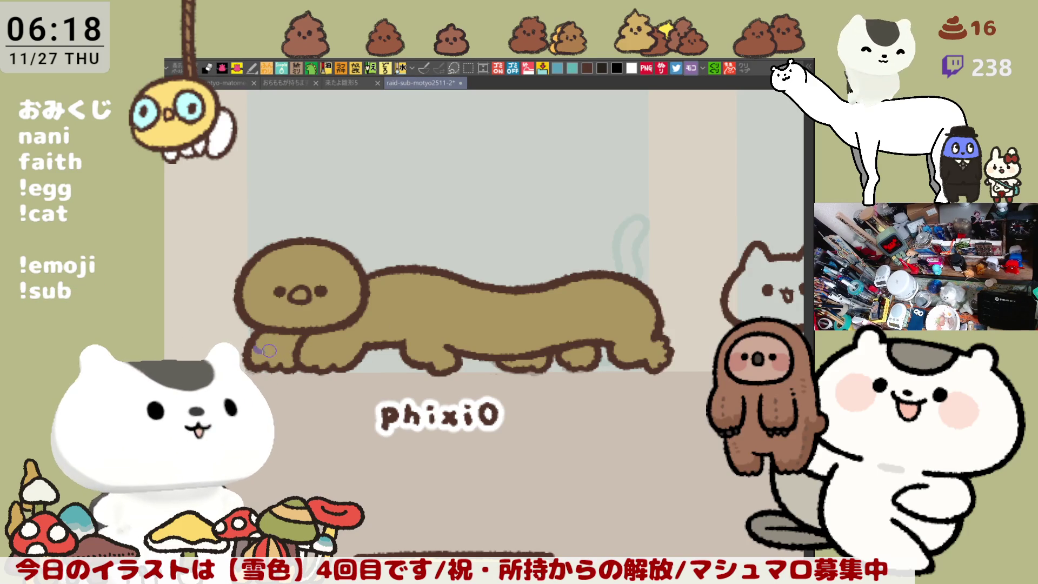
{"action": "mouse_move", "coordinate": [314, 355]}
{"action": "left_mouse_down"}
{"action": "mouse_move", "coordinate": [346, 349]}
{"action": "mouse_move", "coordinate": [357, 357]}
{"action": "left_mouse_up"}
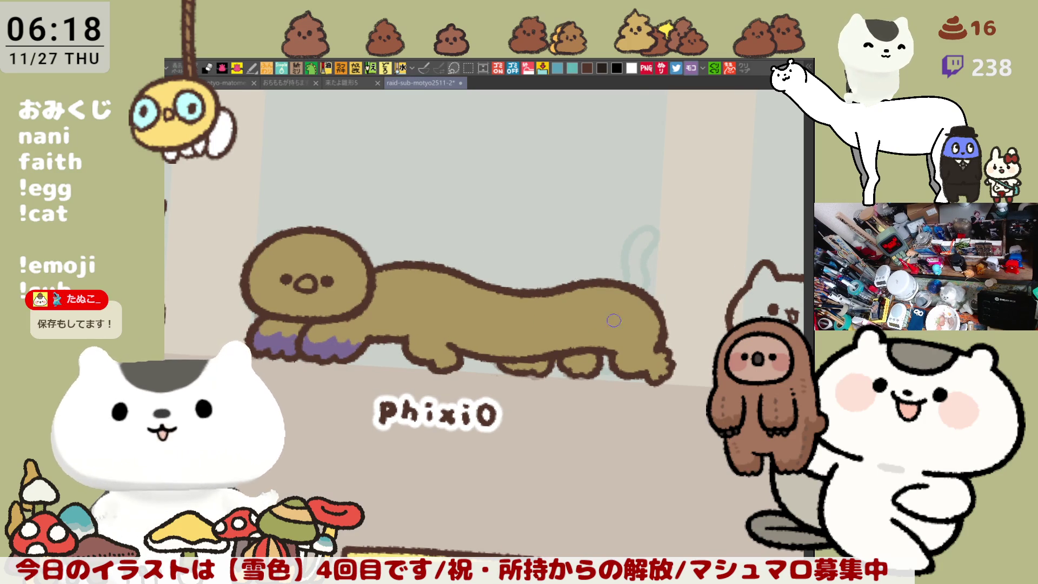
{"action": "mouse_move", "coordinate": [615, 358]}
{"action": "left_mouse_down"}
{"action": "mouse_move", "coordinate": [646, 352]}
{"action": "mouse_move", "coordinate": [622, 355]}
{"action": "mouse_move", "coordinate": [637, 350]}
{"action": "mouse_move", "coordinate": [651, 359]}
{"action": "mouse_move", "coordinate": [643, 371]}
{"action": "mouse_move", "coordinate": [505, 369]}
{"action": "left_mouse_up"}
{"action": "mouse_move", "coordinate": [411, 339]}
{"action": "left_mouse_down"}
{"action": "mouse_move", "coordinate": [451, 349]}
{"action": "mouse_move", "coordinate": [422, 357]}
{"action": "left_mouse_up"}
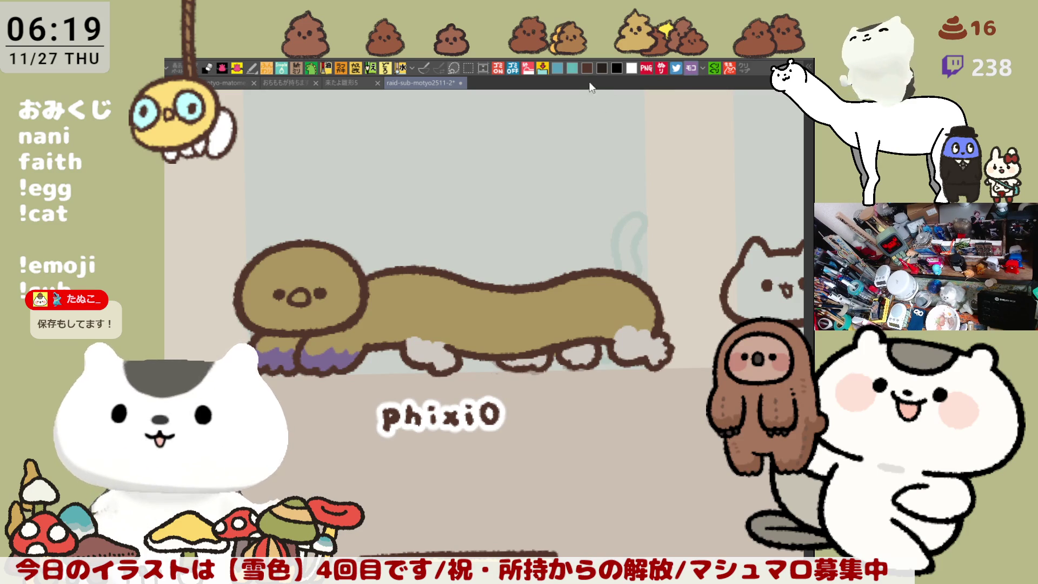
Step: Ink the cat's brown upright tail curving upward
{"action": "left_click_drag", "start_coordinate": [617, 270], "coordinate": [659, 211]}
{"action": "key", "text": "ctrl+z"}
{"action": "mouse_move", "coordinate": [616, 271]}
{"action": "left_mouse_down"}
{"action": "mouse_move", "coordinate": [658, 215]}
{"action": "mouse_move", "coordinate": [627, 281]}
{"action": "mouse_move", "coordinate": [638, 284]}
{"action": "left_mouse_up"}
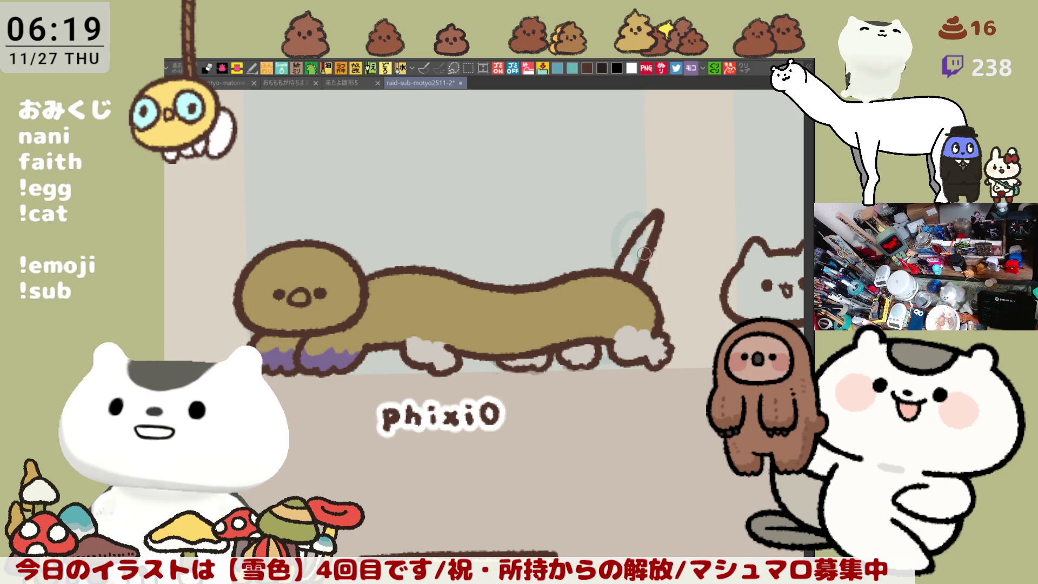
Step: Fill the tail purple and add tan shading to the olive cat's front and rear paws
{"action": "left_click_drag", "start_coordinate": [632, 255], "coordinate": [639, 257]}
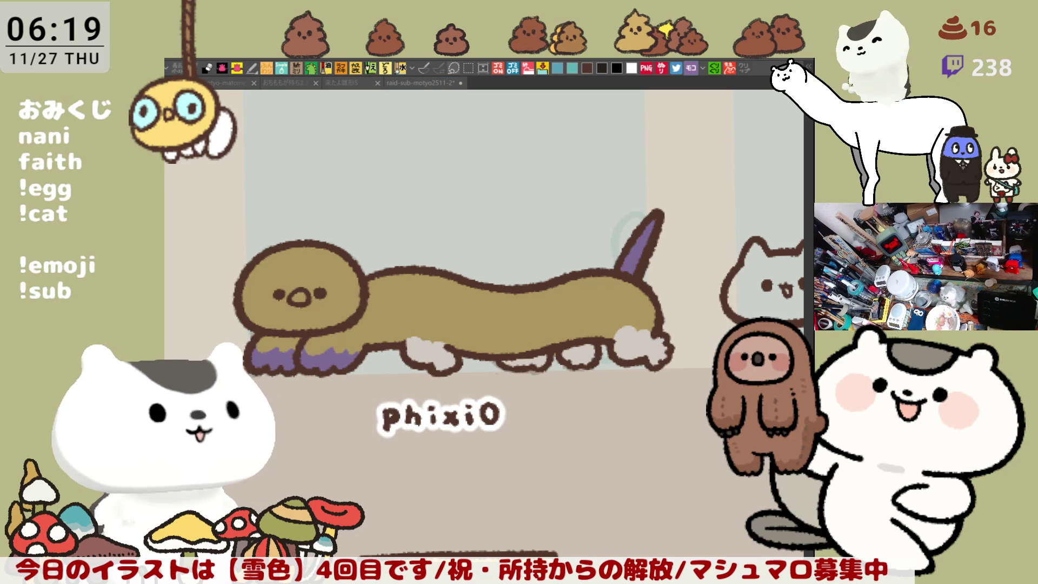
{"action": "left_click_drag", "start_coordinate": [421, 346], "coordinate": [412, 352]}
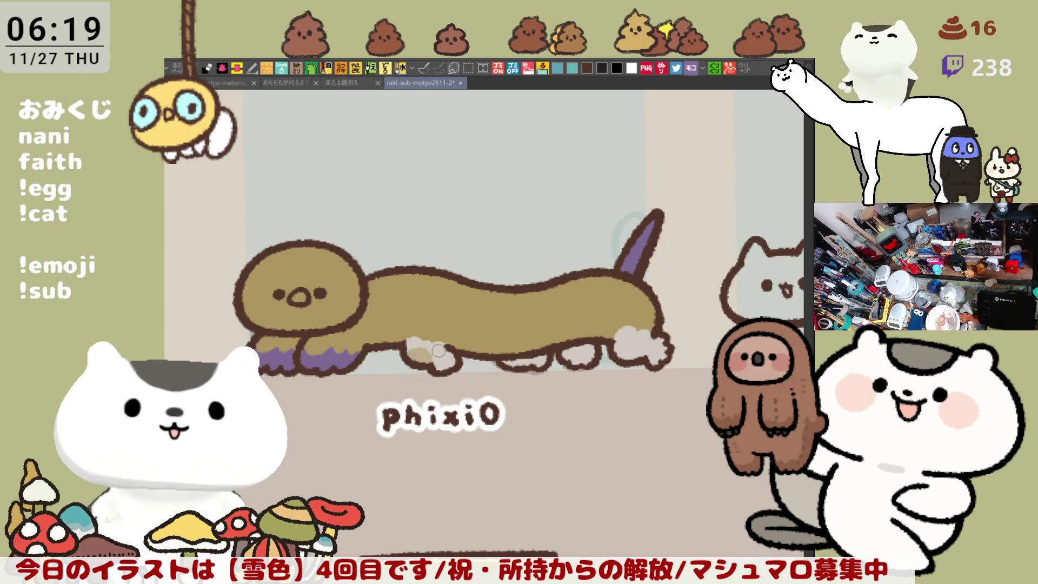
{"action": "left_click_drag", "start_coordinate": [420, 345], "coordinate": [447, 361]}
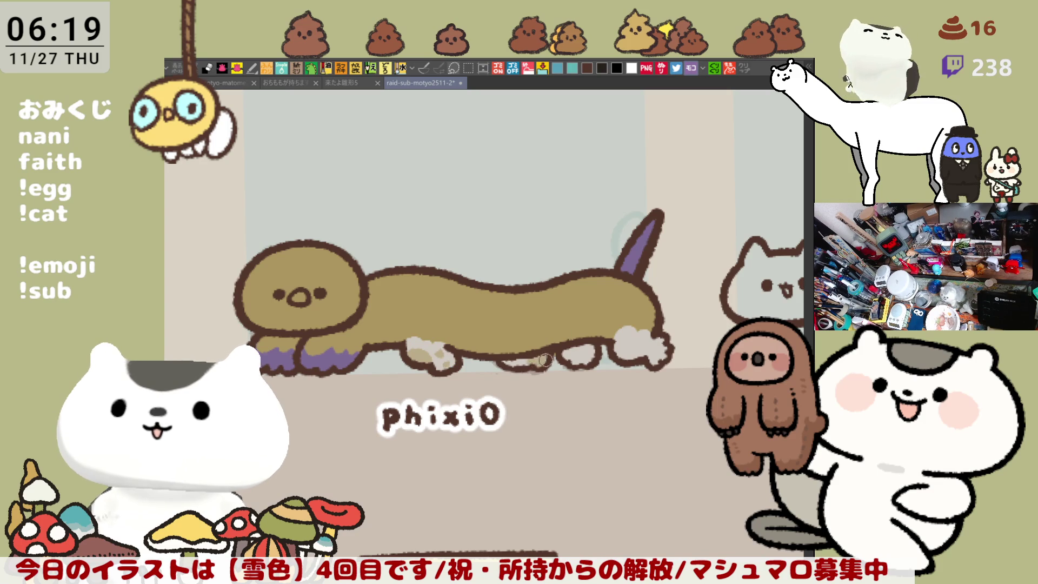
{"action": "mouse_move", "coordinate": [603, 343]}
{"action": "left_mouse_down"}
{"action": "mouse_move", "coordinate": [577, 357]}
{"action": "mouse_move", "coordinate": [590, 361]}
{"action": "left_mouse_up"}
{"action": "mouse_move", "coordinate": [662, 352]}
{"action": "left_mouse_down"}
{"action": "mouse_move", "coordinate": [651, 355]}
{"action": "mouse_move", "coordinate": [661, 361]}
{"action": "mouse_move", "coordinate": [662, 339]}
{"action": "left_mouse_up"}
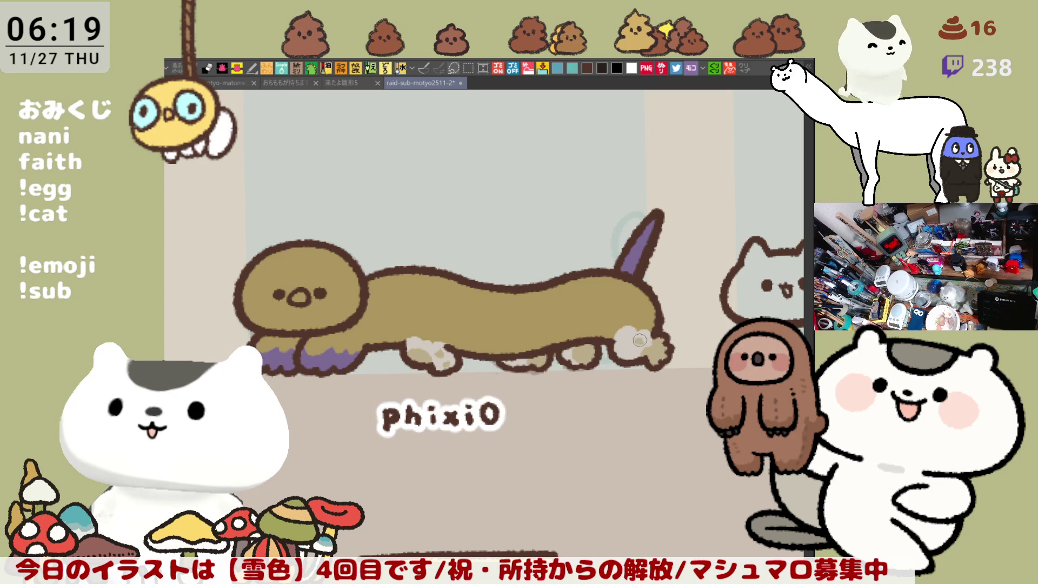
{"action": "mouse_move", "coordinate": [605, 337]}
{"action": "left_mouse_down"}
{"action": "mouse_move", "coordinate": [578, 359]}
{"action": "mouse_move", "coordinate": [549, 346]}
{"action": "mouse_move", "coordinate": [592, 347]}
{"action": "left_mouse_up"}
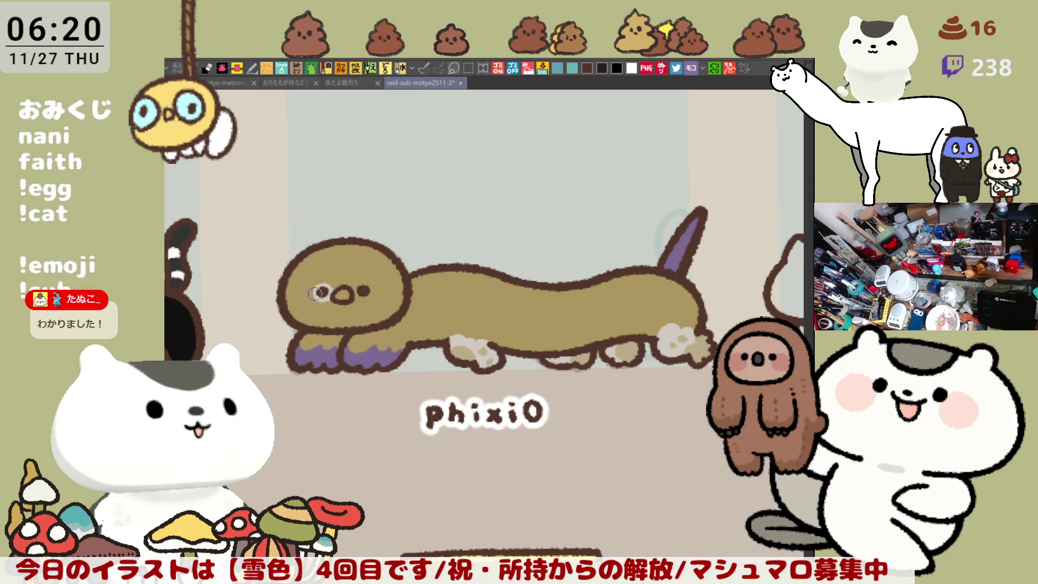
Step: Ring the olive cat's eye in white, fill its nose purple, and dab light colour on the front feet
{"action": "mouse_move", "coordinate": [370, 284]}
{"action": "left_mouse_down"}
{"action": "mouse_move", "coordinate": [357, 298]}
{"action": "mouse_move", "coordinate": [369, 286]}
{"action": "left_mouse_up"}
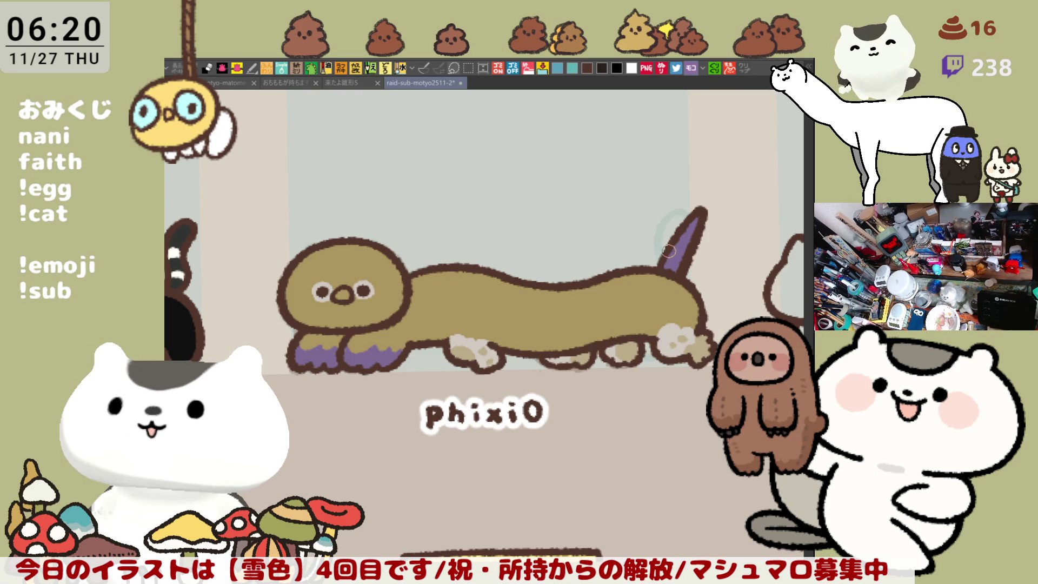
{"action": "scroll", "coordinate": [666, 250], "scroll_direction": "down", "scroll_amount": 3}
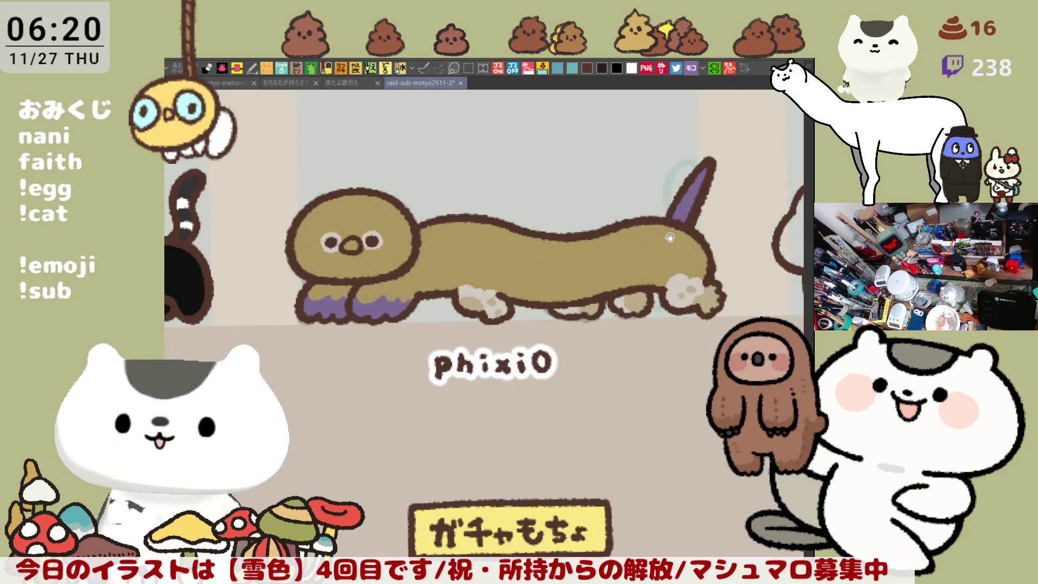
{"action": "scroll", "coordinate": [648, 221], "scroll_direction": "up", "scroll_amount": 2}
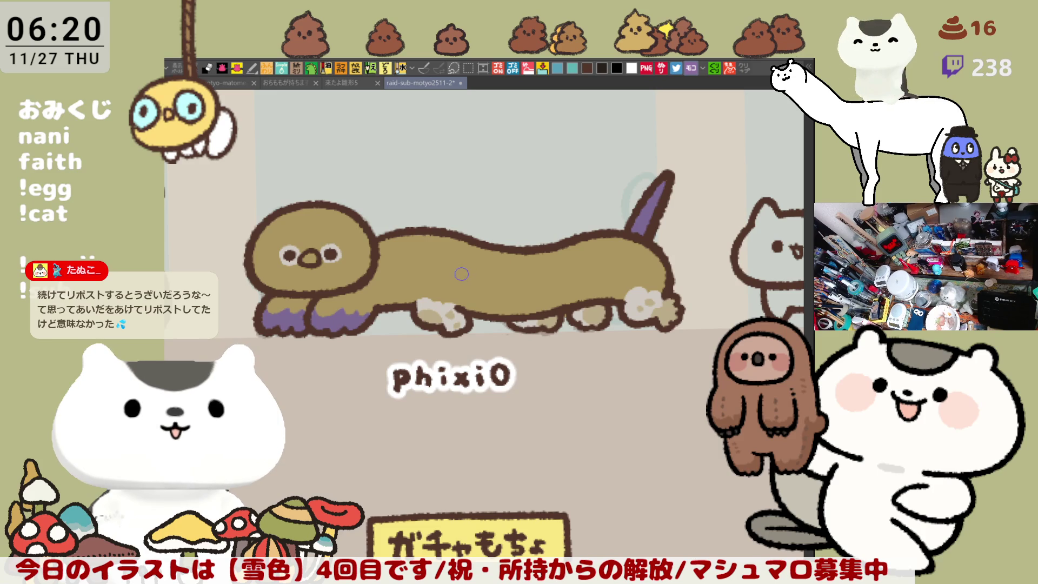
{"action": "left_click", "coordinate": [316, 254]}
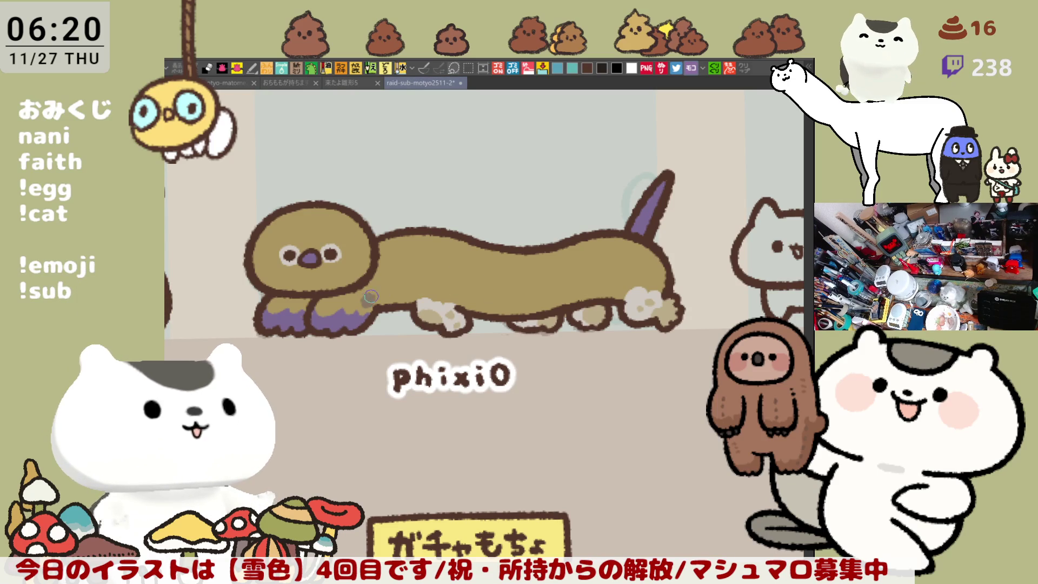
{"action": "left_click", "coordinate": [351, 301]}
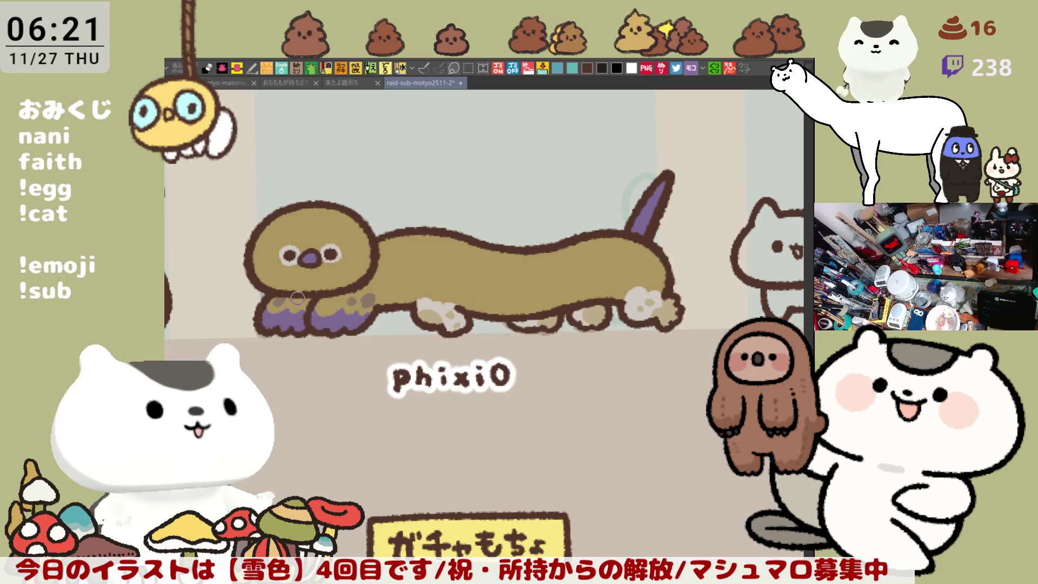
Step: Recentre the view on the olive cat and paint a light stroke along its pale belly leg
{"action": "mouse_move", "coordinate": [457, 281]}
{"action": "left_mouse_down"}
{"action": "mouse_move", "coordinate": [375, 246]}
{"action": "mouse_move", "coordinate": [406, 246]}
{"action": "left_mouse_up"}
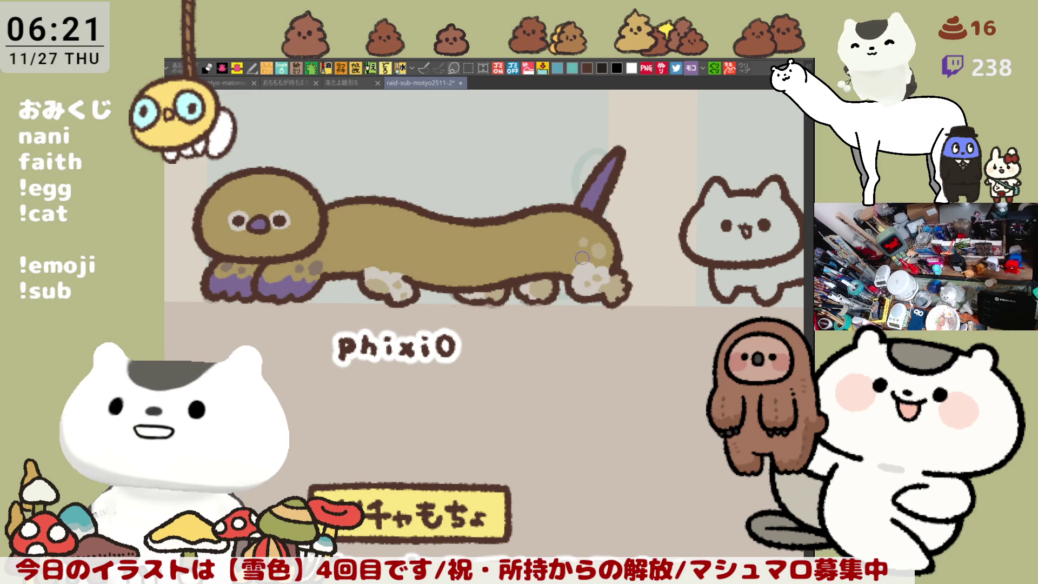
{"action": "left_click_drag", "start_coordinate": [419, 238], "coordinate": [475, 244]}
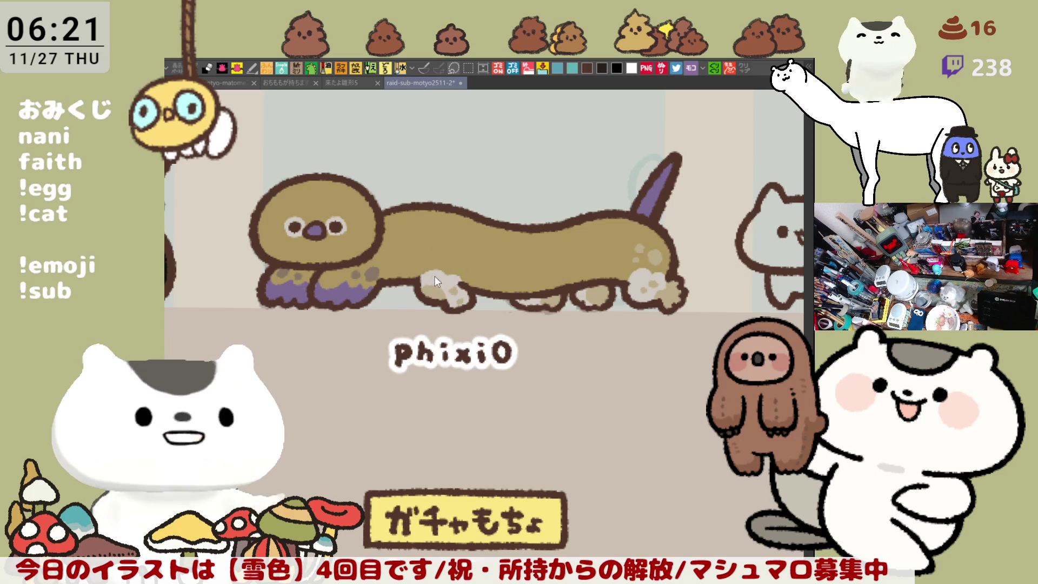
{"action": "left_click_drag", "start_coordinate": [448, 281], "coordinate": [460, 284]}
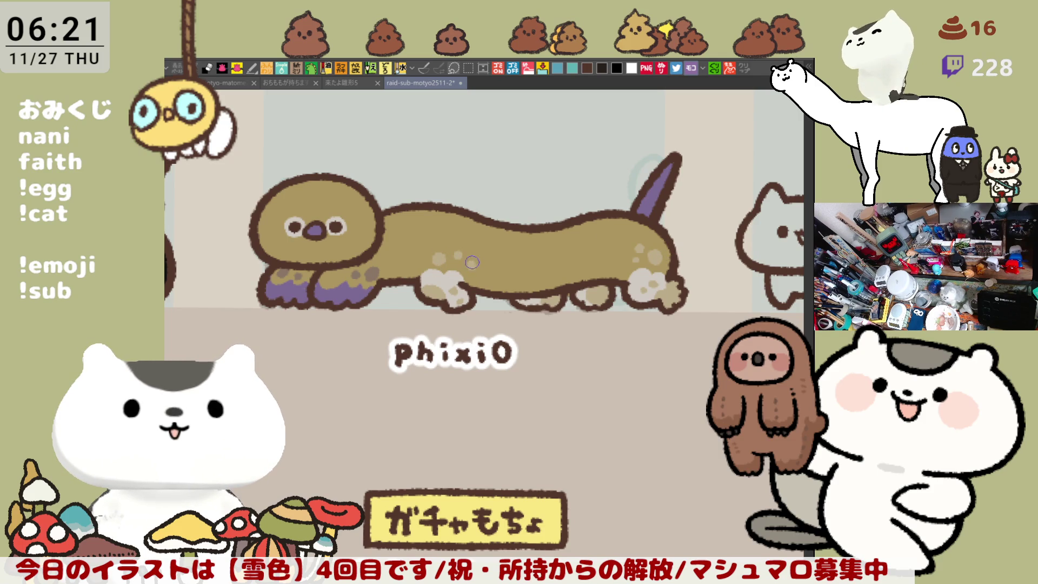
Step: Zoom out, pan the grey-blue cat to the centre, and zoom in on its head
{"action": "scroll", "coordinate": [541, 297], "scroll_direction": "down", "scroll_amount": 2}
{"action": "scroll", "coordinate": [563, 310], "scroll_direction": "up", "scroll_amount": 2}
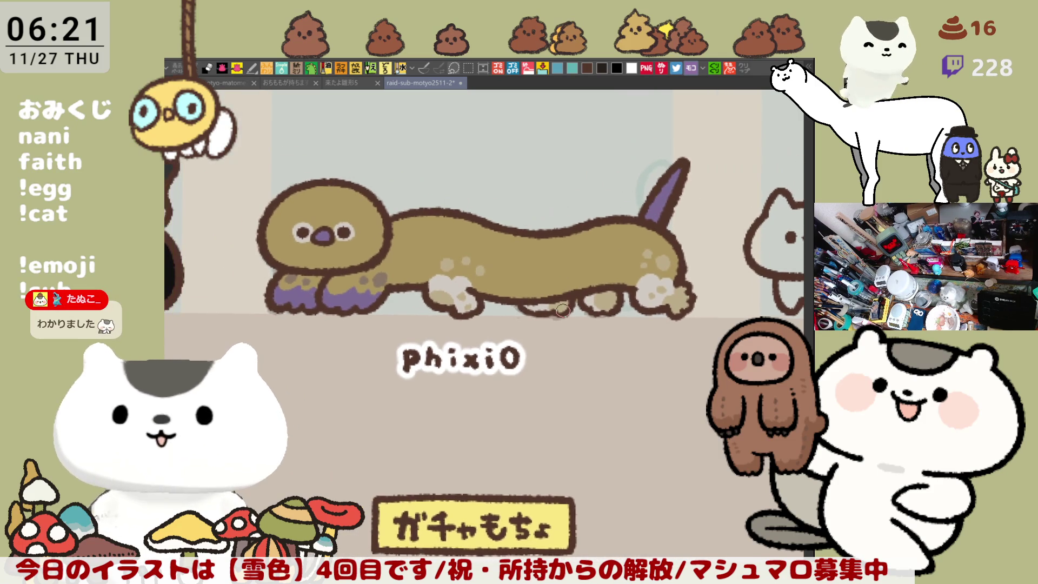
{"action": "scroll", "coordinate": [561, 310], "scroll_direction": "down", "scroll_amount": 2}
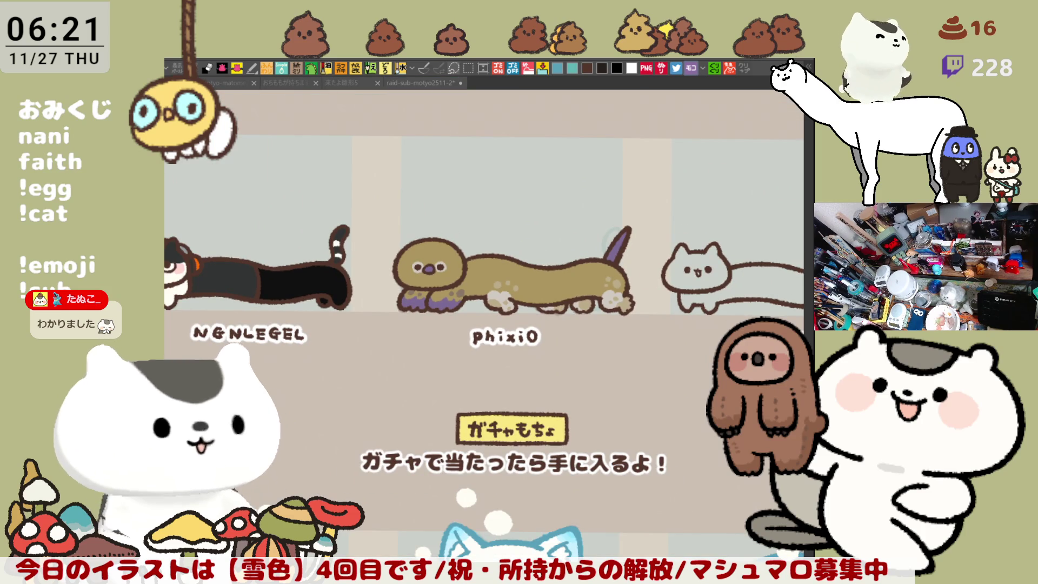
{"action": "scroll", "coordinate": [622, 319], "scroll_direction": "down", "scroll_amount": 3}
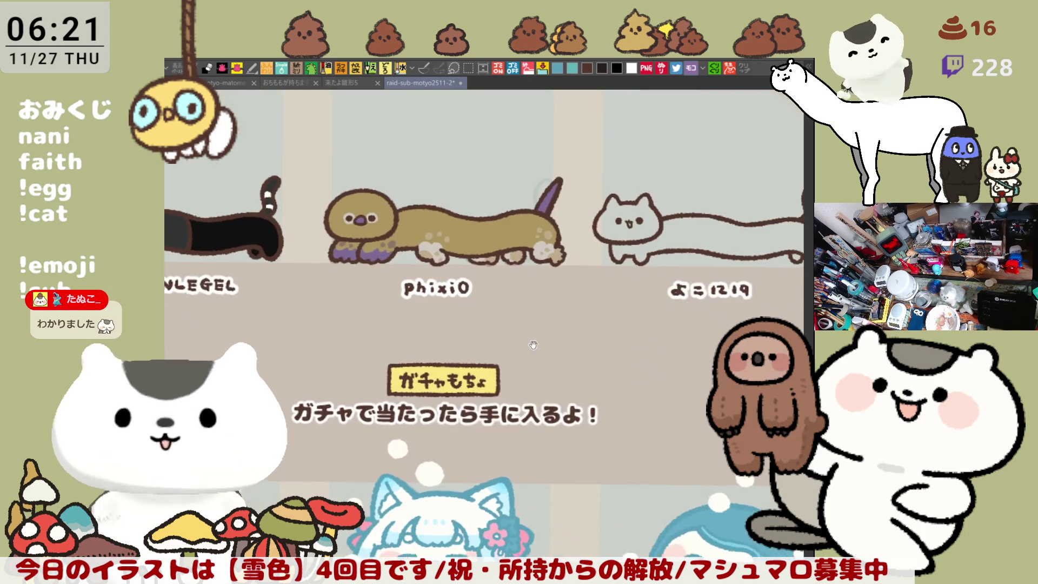
{"action": "mouse_move", "coordinate": [650, 306]}
{"action": "left_mouse_down"}
{"action": "mouse_move", "coordinate": [592, 265]}
{"action": "mouse_move", "coordinate": [492, 302]}
{"action": "left_mouse_up"}
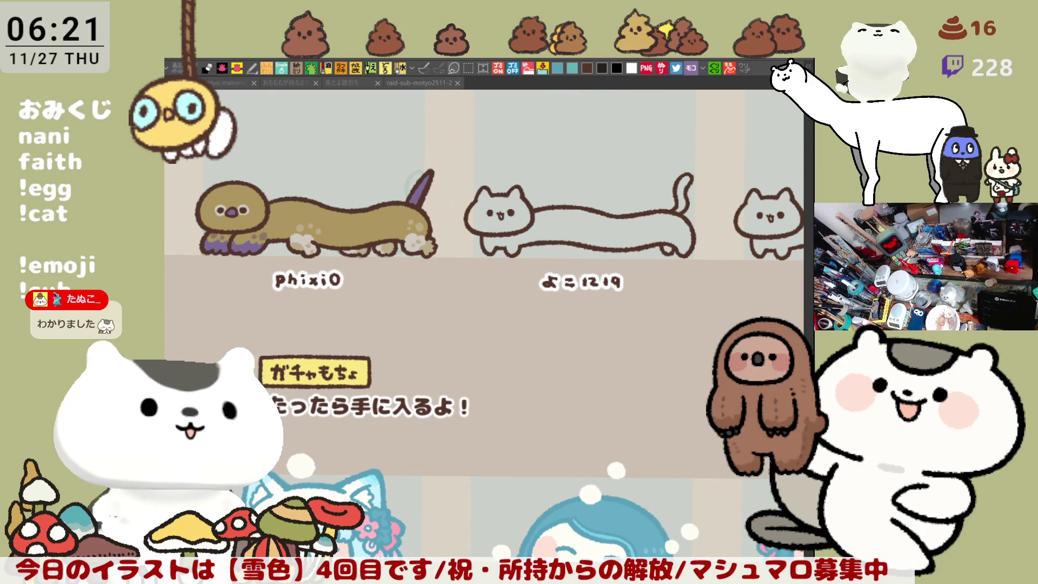
{"action": "scroll", "coordinate": [624, 198], "scroll_direction": "down", "scroll_amount": 2}
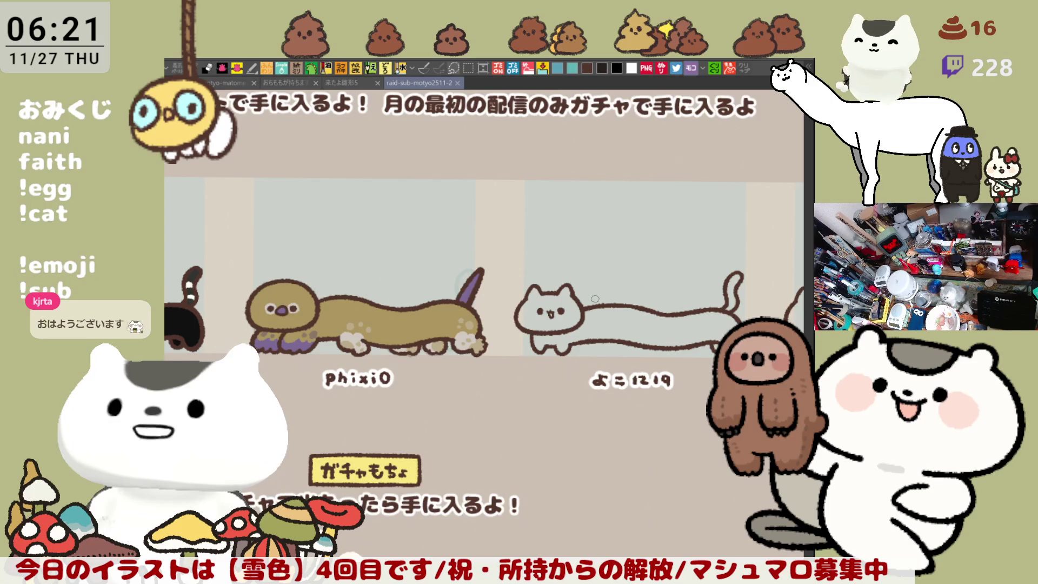
{"action": "scroll", "coordinate": [544, 299], "scroll_direction": "up", "scroll_amount": 3}
{"action": "scroll", "coordinate": [544, 299], "scroll_direction": "up", "scroll_amount": 4}
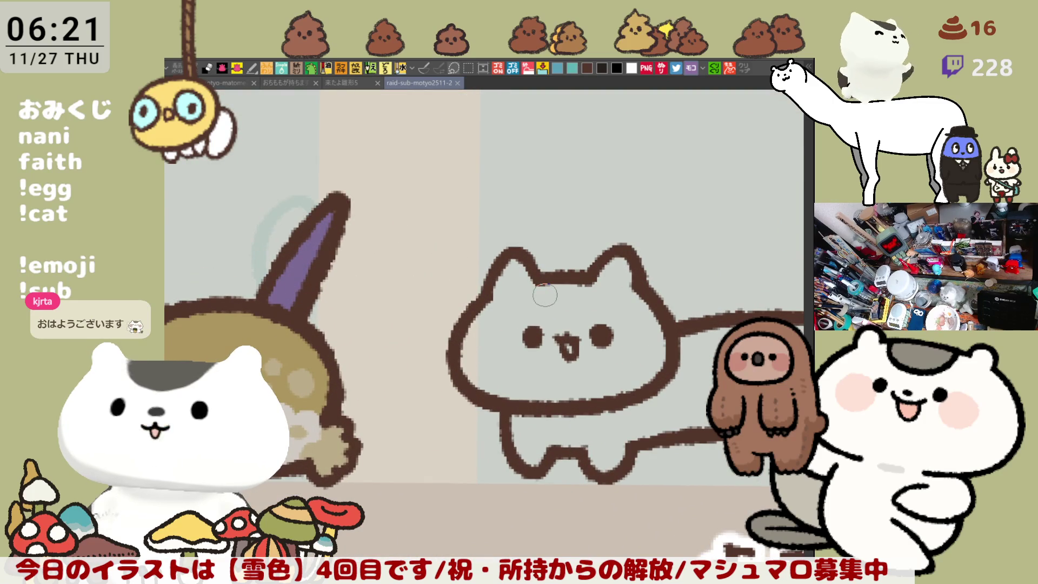
Step: Sketch a guide arc over the head, try a brown tuft by the left ear, and save
{"action": "mouse_move", "coordinate": [584, 268]}
{"action": "left_mouse_down"}
{"action": "mouse_move", "coordinate": [503, 227]}
{"action": "mouse_move", "coordinate": [536, 203]}
{"action": "mouse_move", "coordinate": [559, 232]}
{"action": "mouse_move", "coordinate": [528, 238]}
{"action": "mouse_move", "coordinate": [508, 216]}
{"action": "mouse_move", "coordinate": [572, 254]}
{"action": "mouse_move", "coordinate": [501, 227]}
{"action": "mouse_move", "coordinate": [496, 238]}
{"action": "mouse_move", "coordinate": [501, 226]}
{"action": "left_mouse_up"}
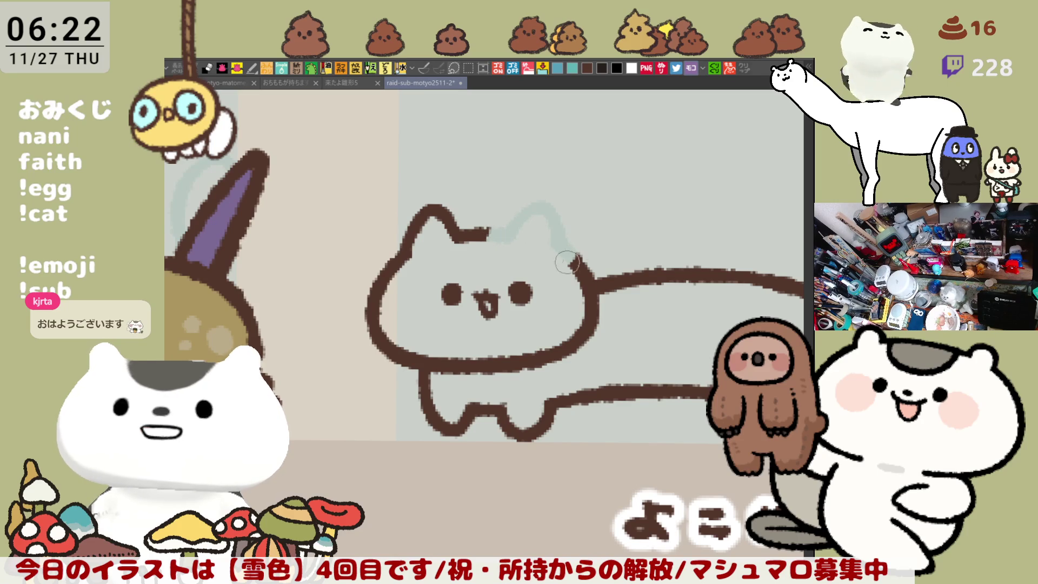
{"action": "left_click", "coordinate": [586, 69]}
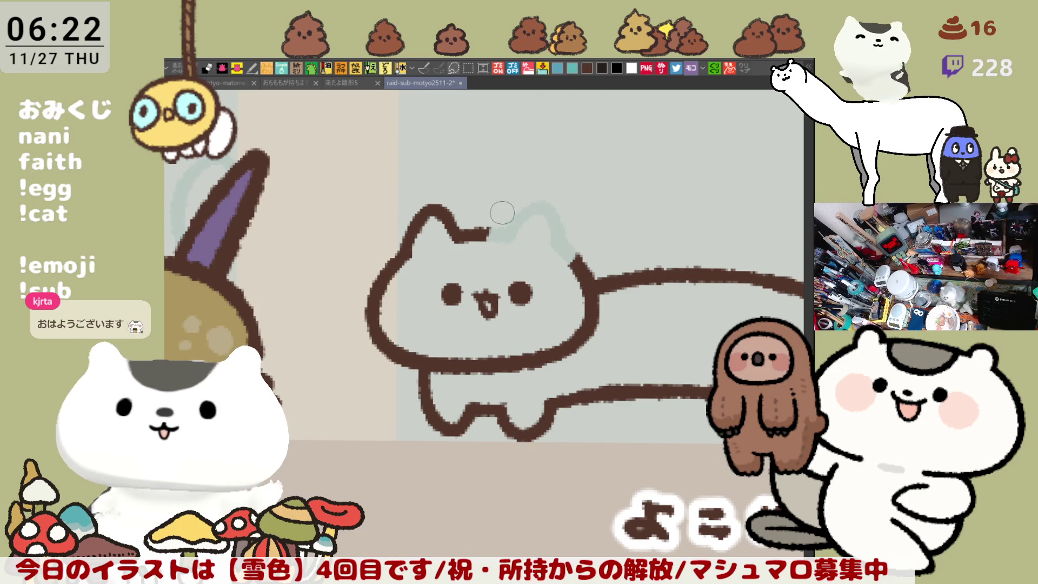
{"action": "left_click_drag", "start_coordinate": [485, 221], "coordinate": [488, 237]}
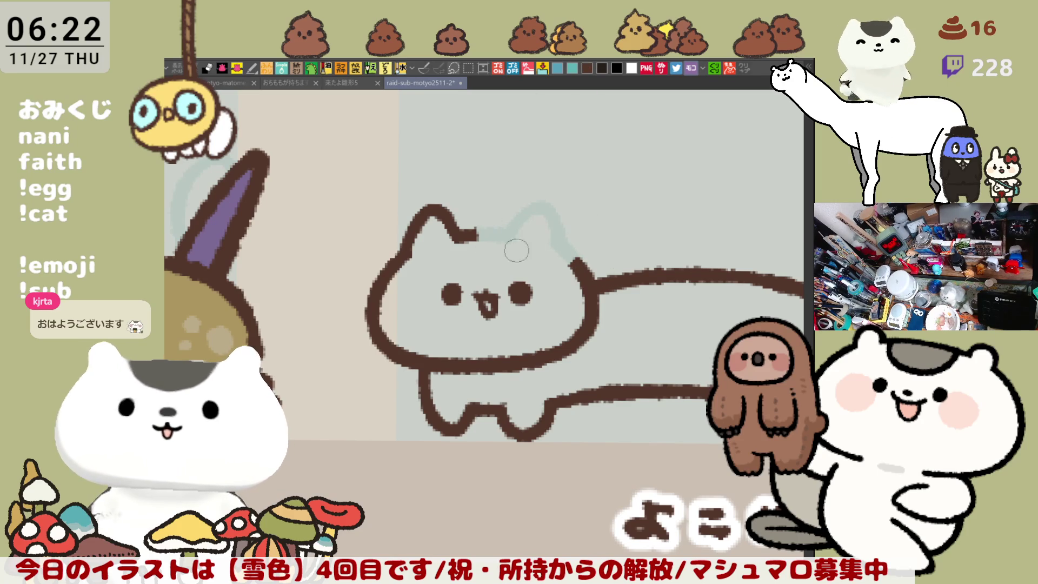
{"action": "mouse_move", "coordinate": [493, 243]}
{"action": "left_mouse_down"}
{"action": "mouse_move", "coordinate": [505, 205]}
{"action": "mouse_move", "coordinate": [484, 235]}
{"action": "mouse_move", "coordinate": [572, 253]}
{"action": "mouse_move", "coordinate": [558, 261]}
{"action": "left_mouse_up"}
{"action": "key", "text": "ctrl+z"}
{"action": "key", "text": "ctrl+z"}
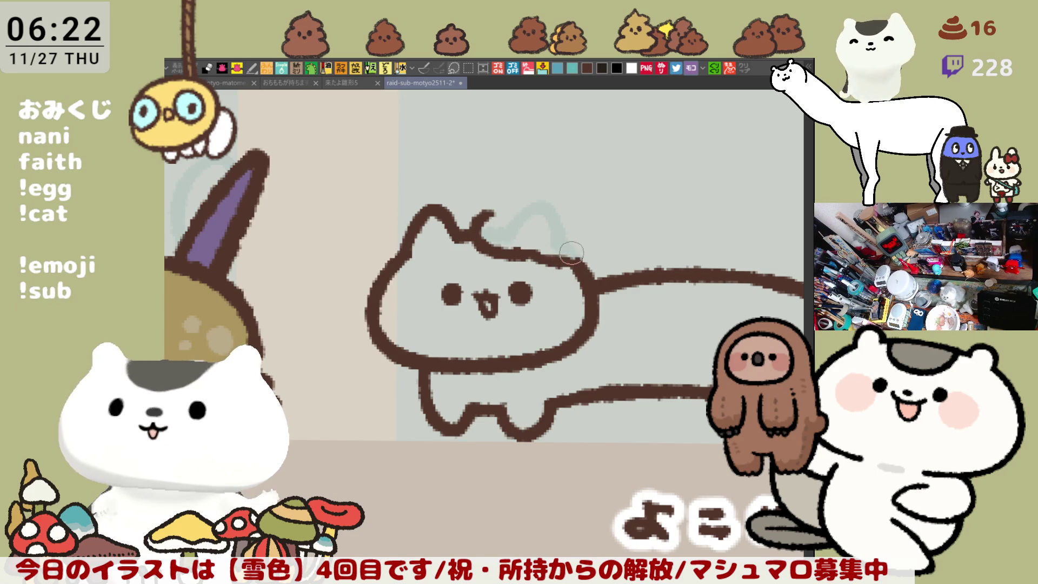
{"action": "key", "text": "ctrl+z"}
{"action": "key", "text": "ctrl+s"}
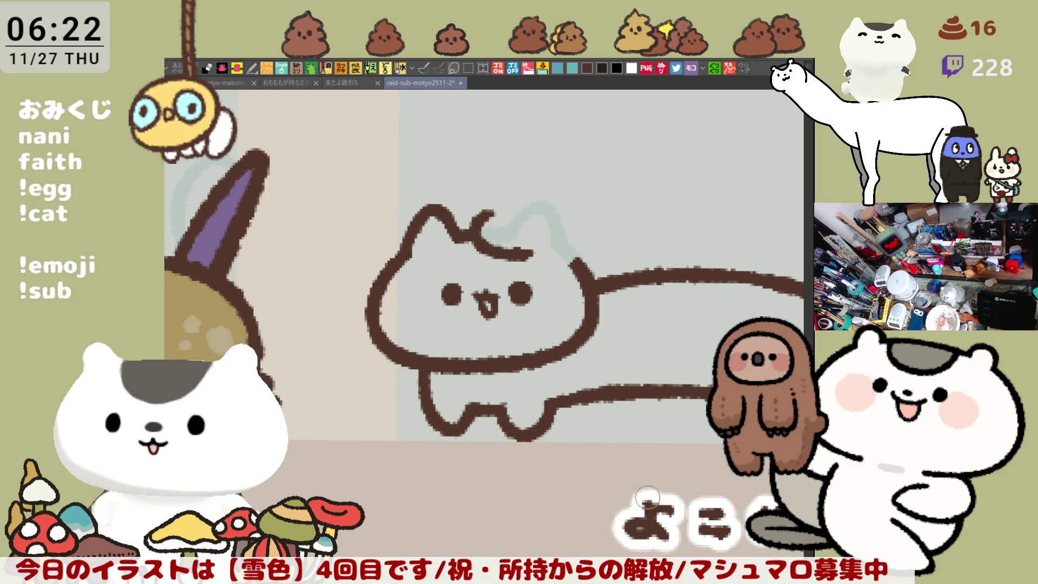
{"action": "key", "text": "h"}
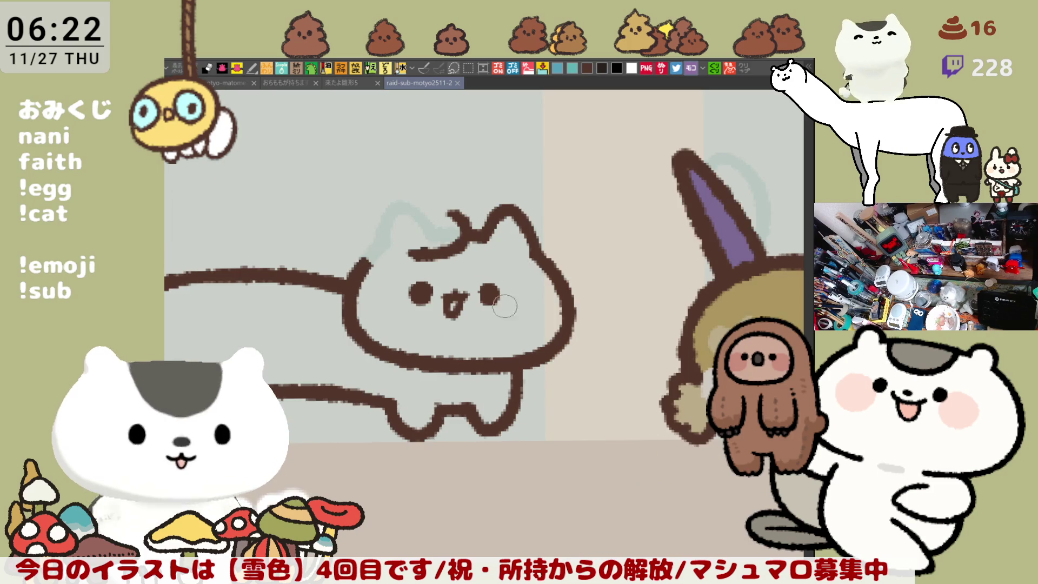
Step: Draw the brown curl along the head top, redrawing it with a tuft bump
{"action": "left_click_drag", "start_coordinate": [357, 264], "coordinate": [416, 253]}
{"action": "key", "text": "ctrl+z"}
{"action": "key", "text": "ctrl+z"}
{"action": "left_click_drag", "start_coordinate": [362, 234], "coordinate": [414, 258]}
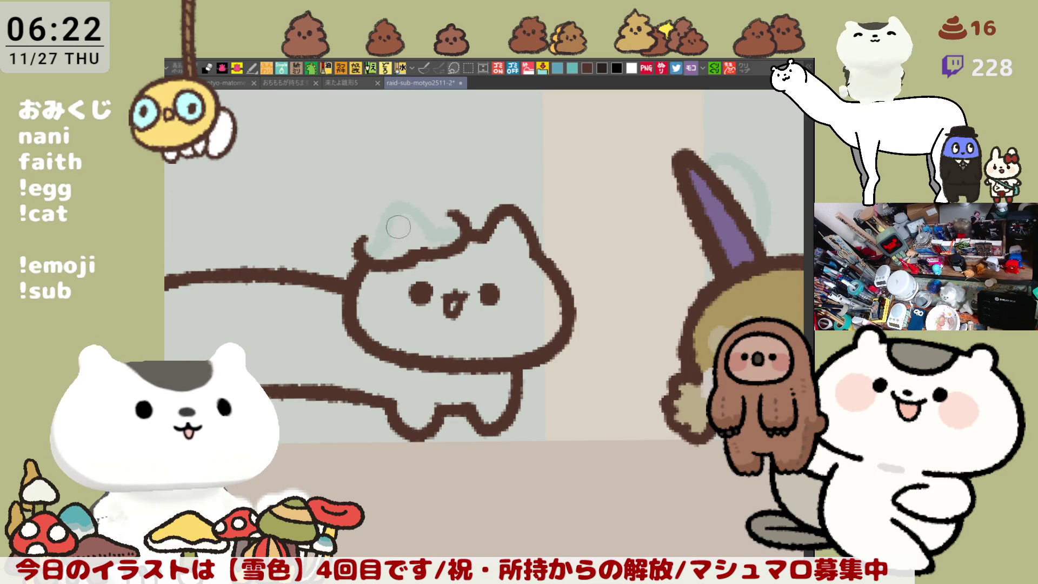
{"action": "left_click_drag", "start_coordinate": [372, 227], "coordinate": [408, 214]}
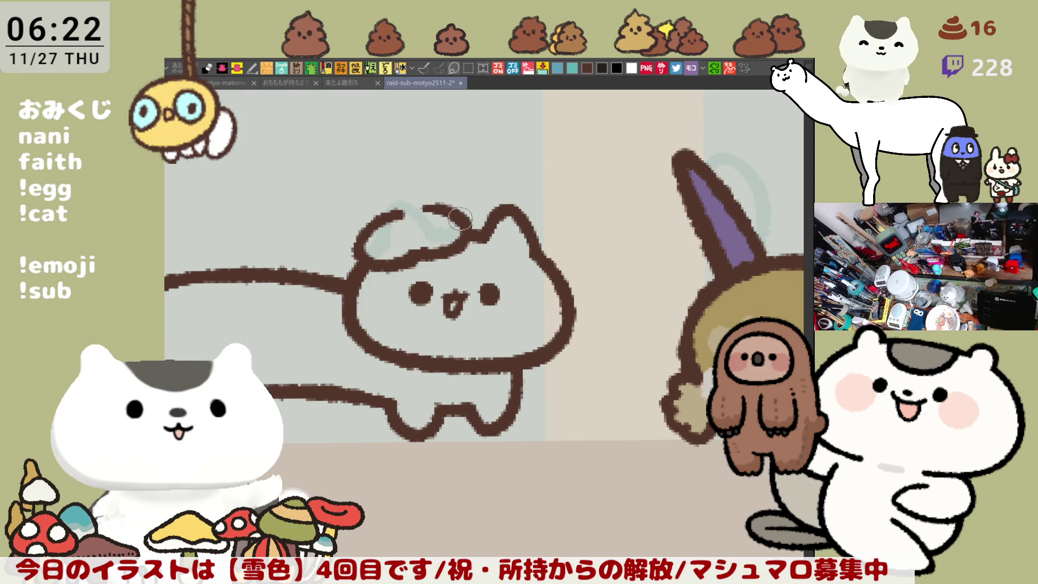
{"action": "left_click_drag", "start_coordinate": [403, 201], "coordinate": [430, 208]}
{"action": "key", "text": "ctrl+z"}
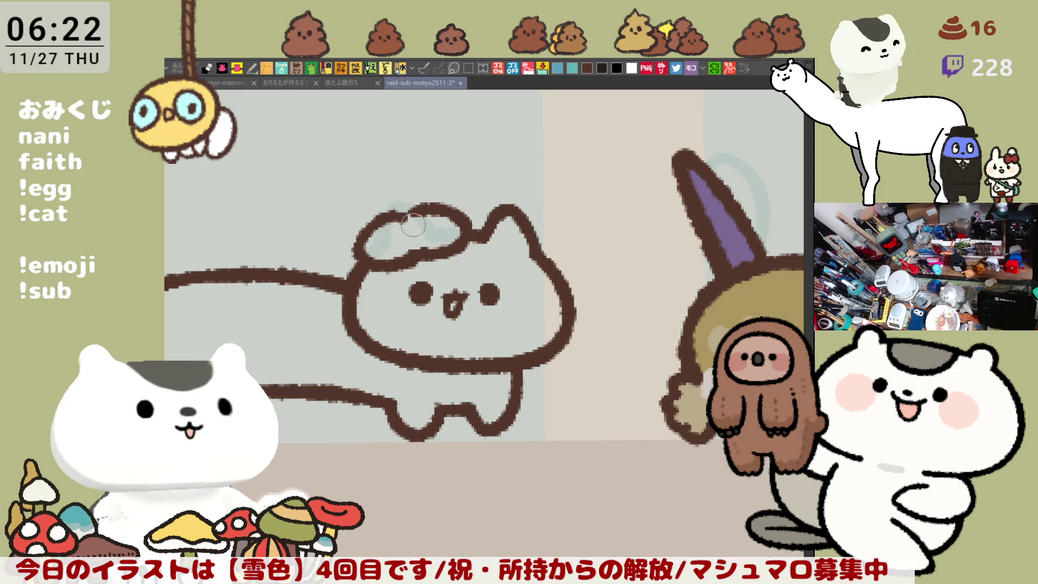
{"action": "key", "text": "ctrl+z"}
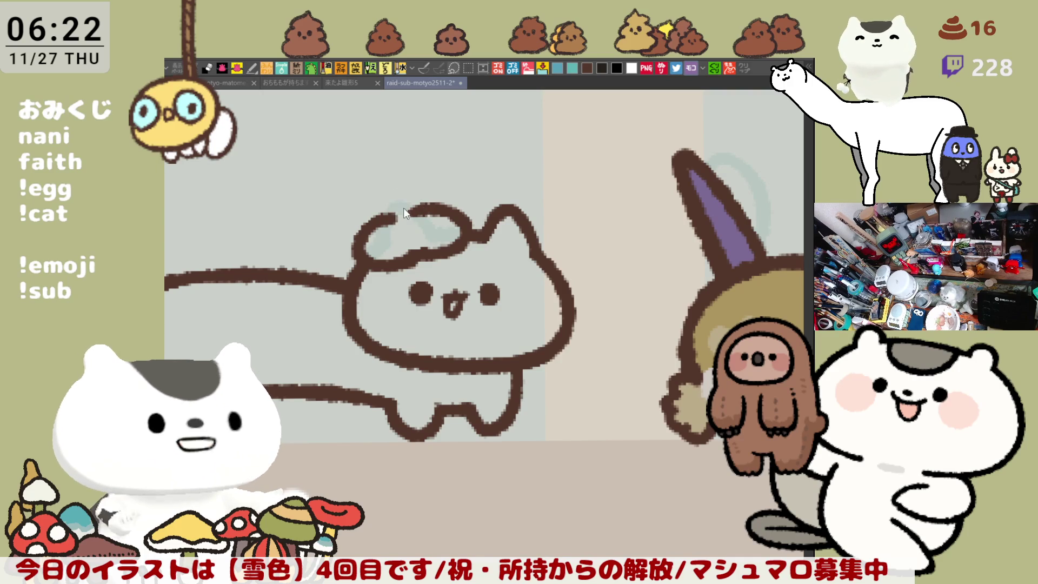
{"action": "mouse_move", "coordinate": [390, 217]}
{"action": "left_mouse_down"}
{"action": "mouse_move", "coordinate": [411, 197]}
{"action": "mouse_move", "coordinate": [454, 213]}
{"action": "mouse_move", "coordinate": [430, 220]}
{"action": "mouse_move", "coordinate": [454, 234]}
{"action": "mouse_move", "coordinate": [427, 205]}
{"action": "mouse_move", "coordinate": [438, 208]}
{"action": "mouse_move", "coordinate": [432, 224]}
{"action": "mouse_move", "coordinate": [446, 227]}
{"action": "left_mouse_up"}
Step: Check the mirrored view and refine the hair tuft at the head's upper right
{"action": "key", "text": "h"}
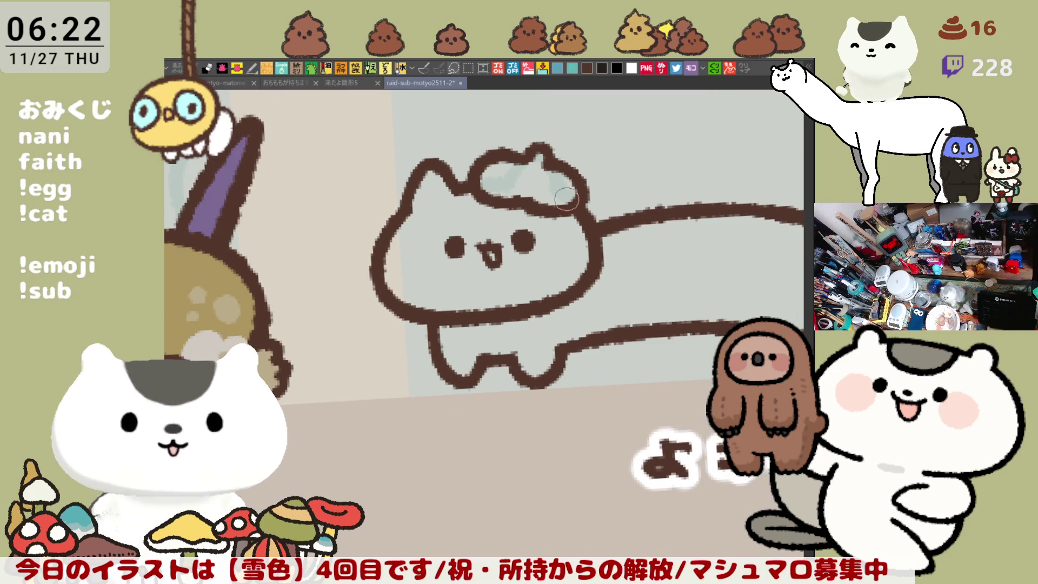
{"action": "mouse_move", "coordinate": [522, 201]}
{"action": "left_mouse_down"}
{"action": "mouse_move", "coordinate": [516, 189]}
{"action": "mouse_move", "coordinate": [532, 196]}
{"action": "mouse_move", "coordinate": [522, 203]}
{"action": "mouse_move", "coordinate": [586, 214]}
{"action": "left_mouse_up"}
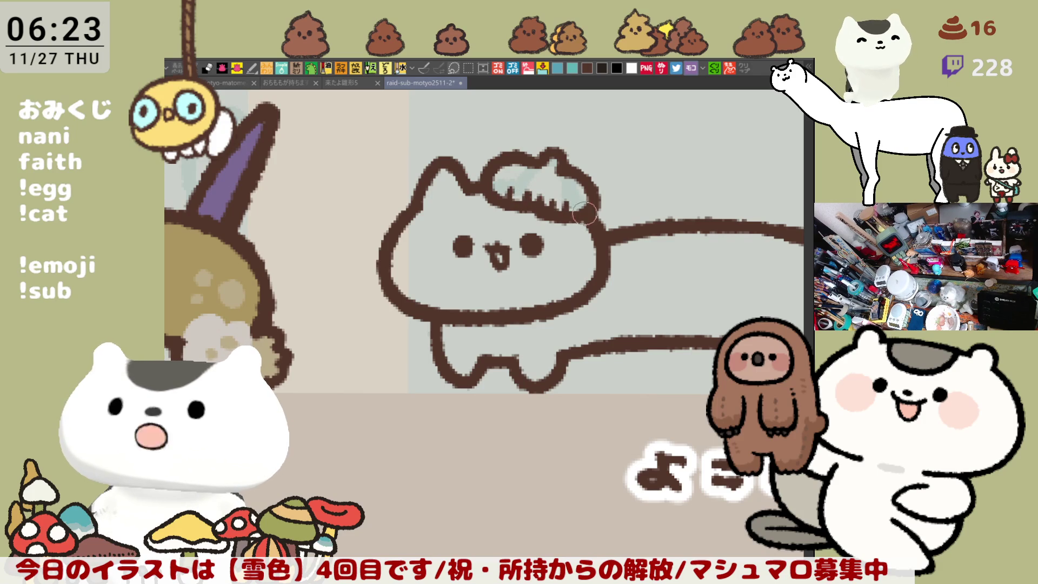
{"action": "mouse_move", "coordinate": [610, 263]}
{"action": "left_mouse_down"}
{"action": "mouse_move", "coordinate": [557, 240]}
{"action": "mouse_move", "coordinate": [581, 181]}
{"action": "mouse_move", "coordinate": [514, 175]}
{"action": "mouse_move", "coordinate": [519, 166]}
{"action": "mouse_move", "coordinate": [544, 183]}
{"action": "mouse_move", "coordinate": [602, 187]}
{"action": "left_mouse_up"}
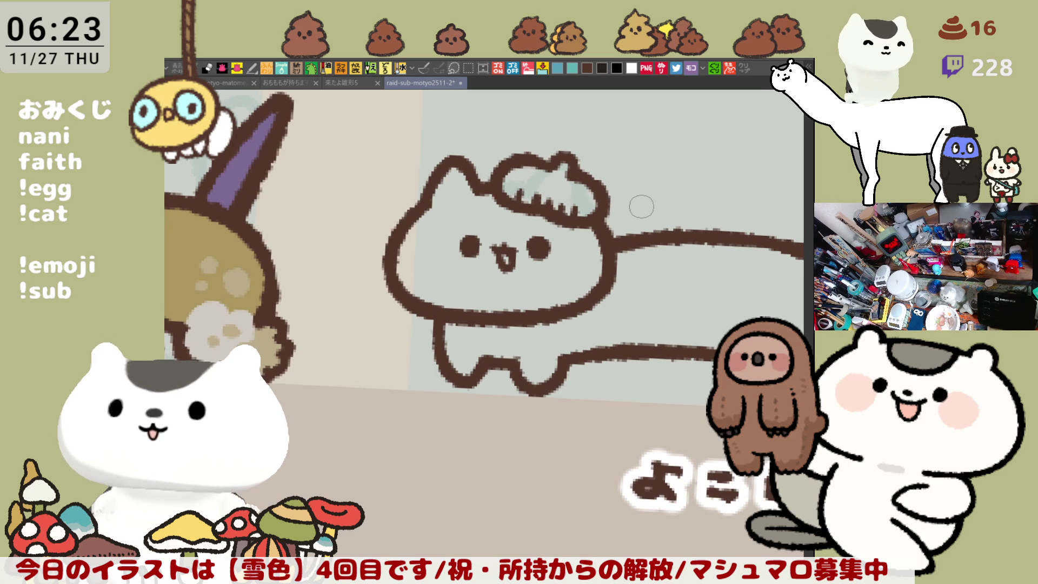
{"action": "scroll", "coordinate": [642, 207], "scroll_direction": "down", "scroll_amount": 5}
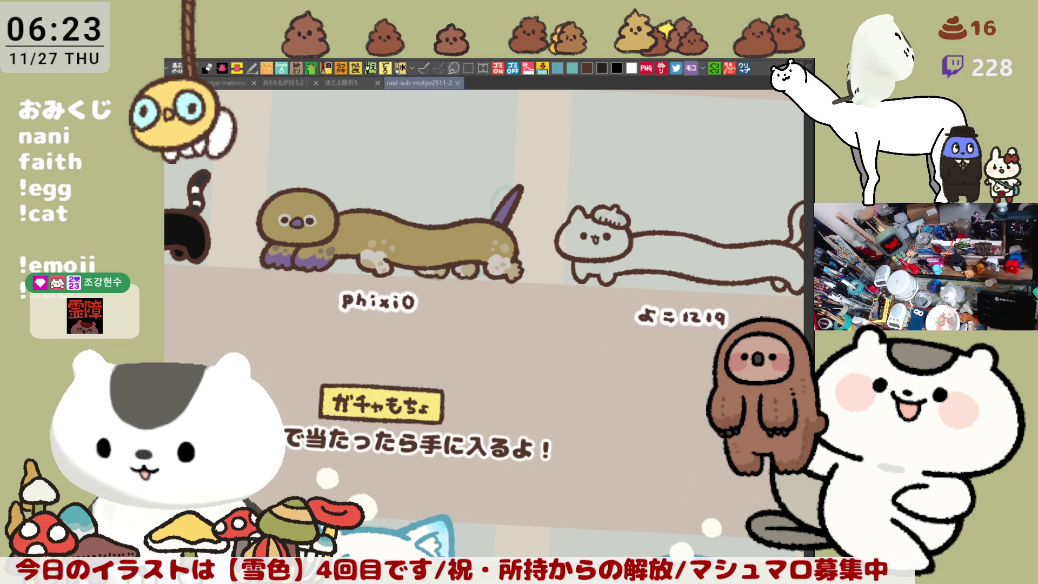
{"action": "left_click", "coordinate": [743, 73]}
{"action": "scroll", "coordinate": [487, 340], "scroll_direction": "up", "scroll_amount": 5}
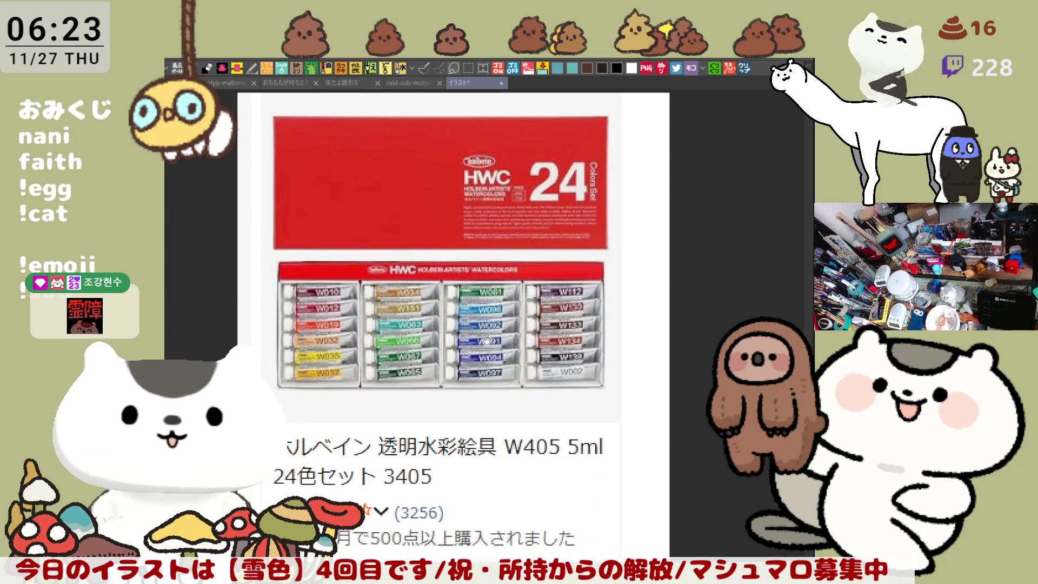
Step: Inspect the Holbein HWC 24-colour set photo, then open the watercolour painting reference as a canvas
{"action": "scroll", "coordinate": [487, 340], "scroll_direction": "down", "scroll_amount": 2}
{"action": "left_click_drag", "start_coordinate": [487, 341], "coordinate": [505, 306]}
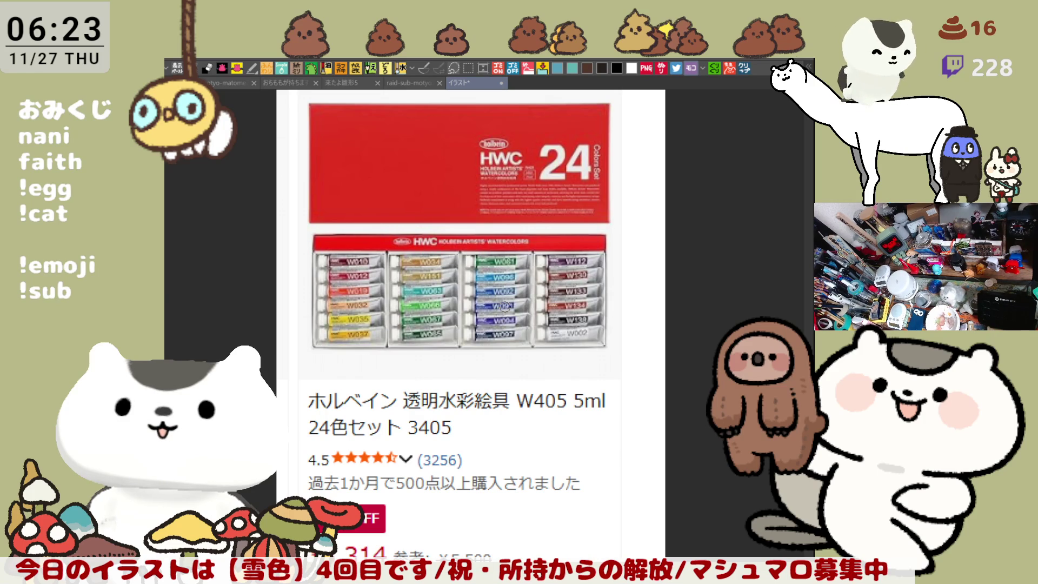
{"action": "scroll", "coordinate": [506, 306], "scroll_direction": "up", "scroll_amount": 4}
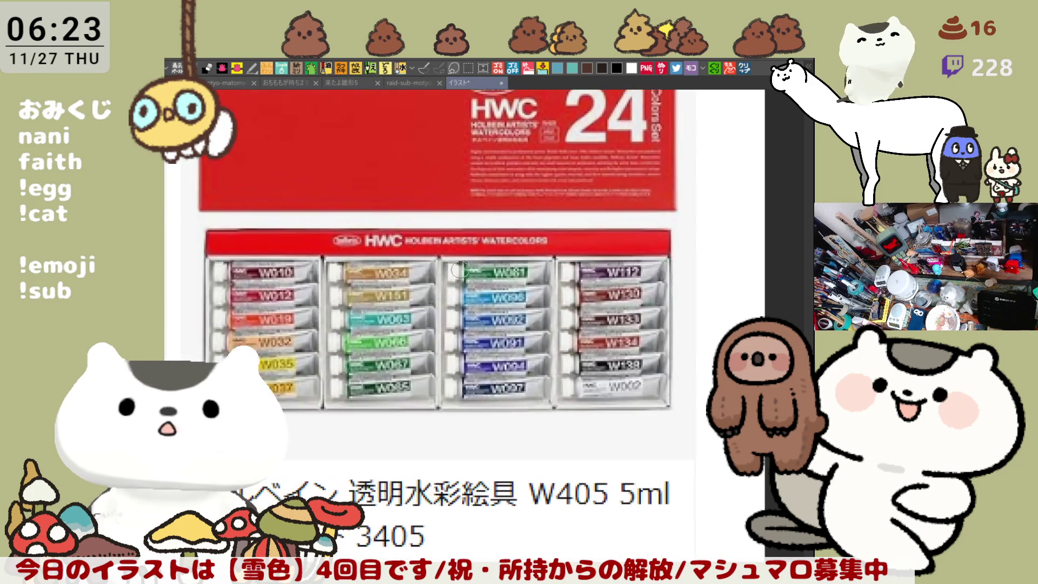
{"action": "scroll", "coordinate": [454, 339], "scroll_direction": "up", "scroll_amount": 1}
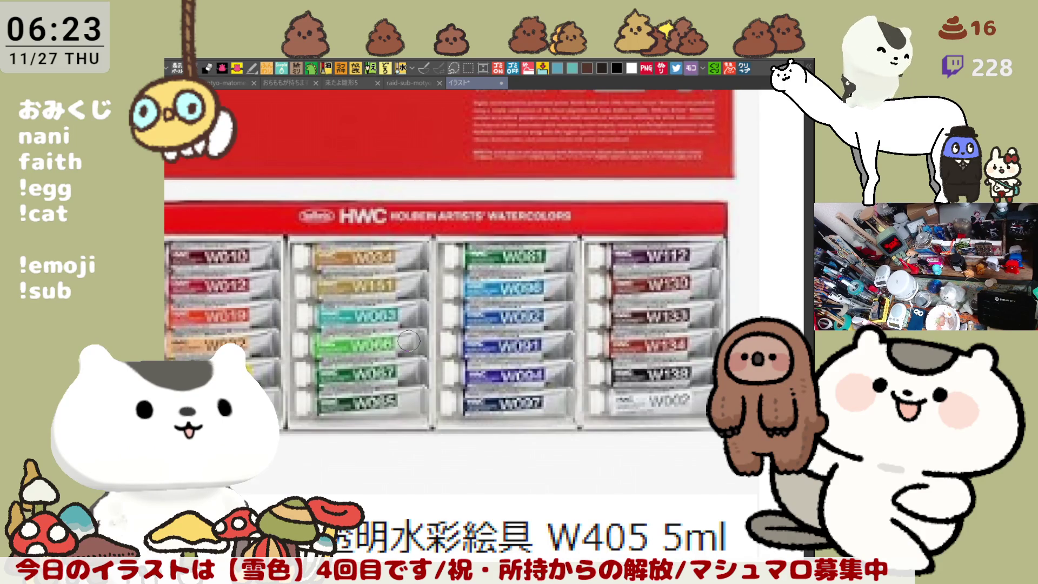
{"action": "scroll", "coordinate": [410, 338], "scroll_direction": "down", "scroll_amount": 2}
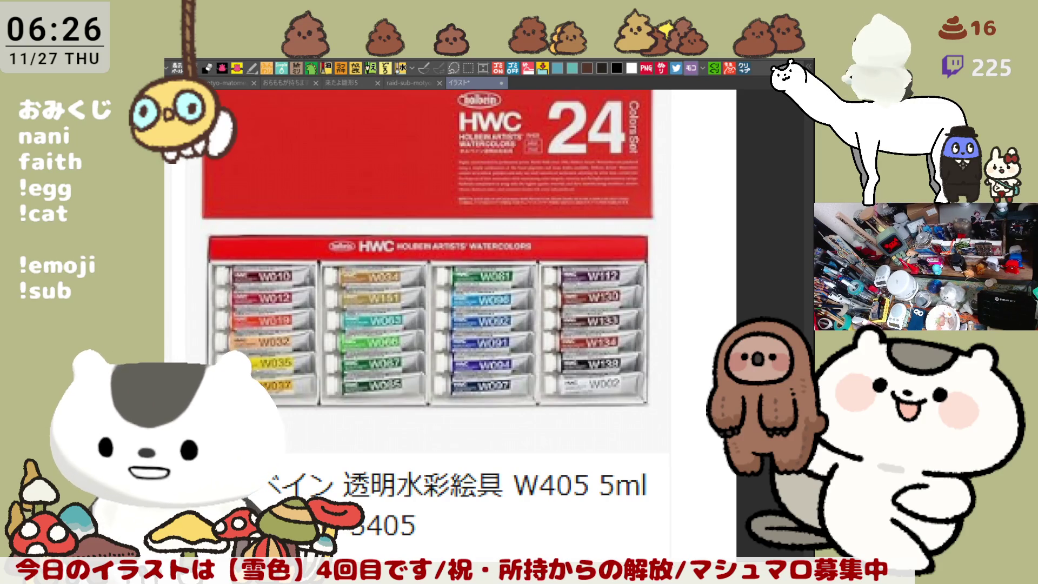
{"action": "left_click", "coordinate": [743, 67]}
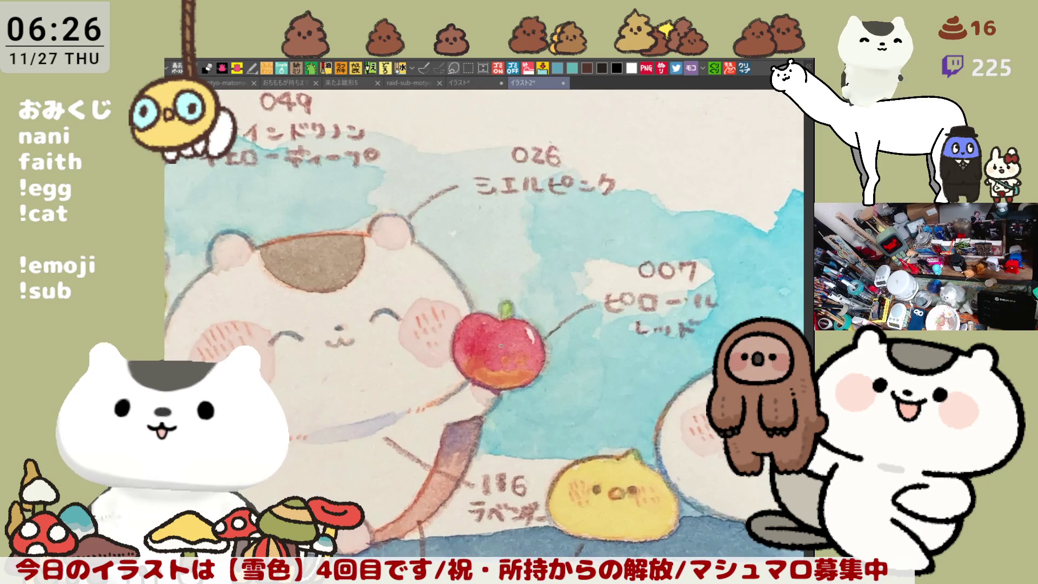
Step: Zoom around the apple in the watercolour painting reference, then close that reference tab
{"action": "scroll", "coordinate": [506, 346], "scroll_direction": "up", "scroll_amount": 3}
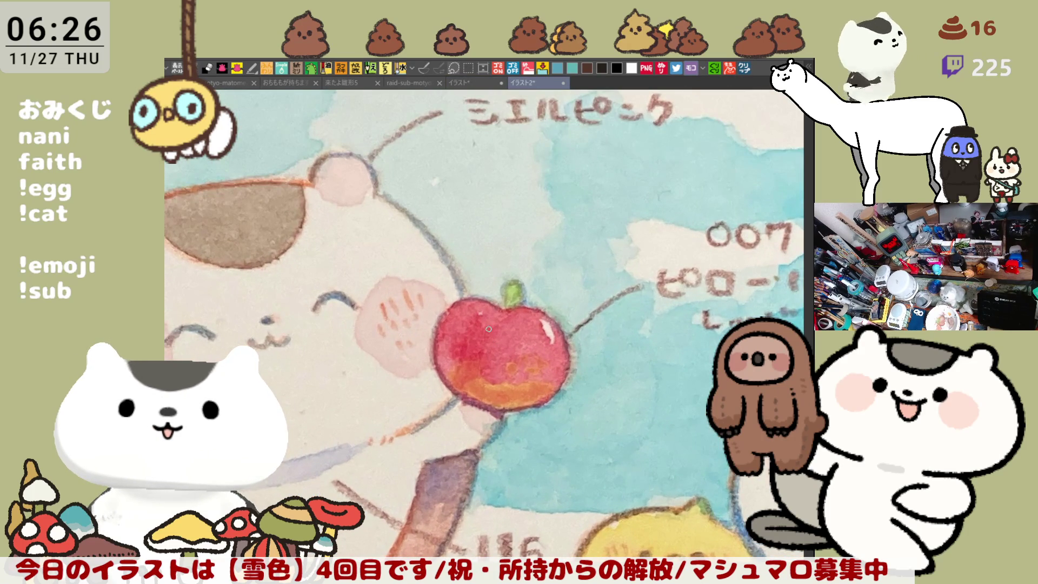
{"action": "scroll", "coordinate": [488, 328], "scroll_direction": "down", "scroll_amount": 2}
{"action": "scroll", "coordinate": [488, 329], "scroll_direction": "down", "scroll_amount": 1}
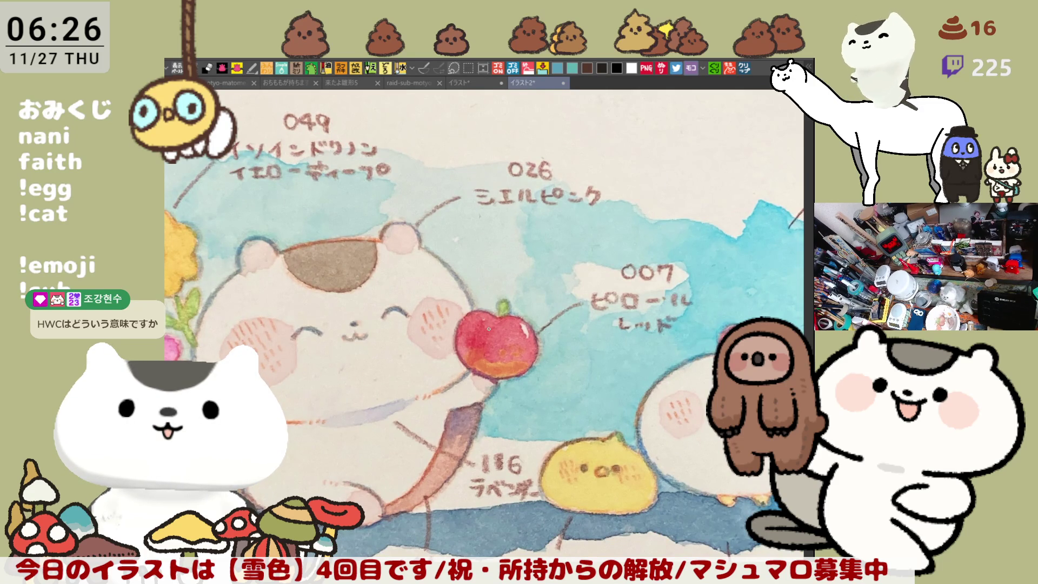
{"action": "key", "text": "ctrl+shift+Tab"}
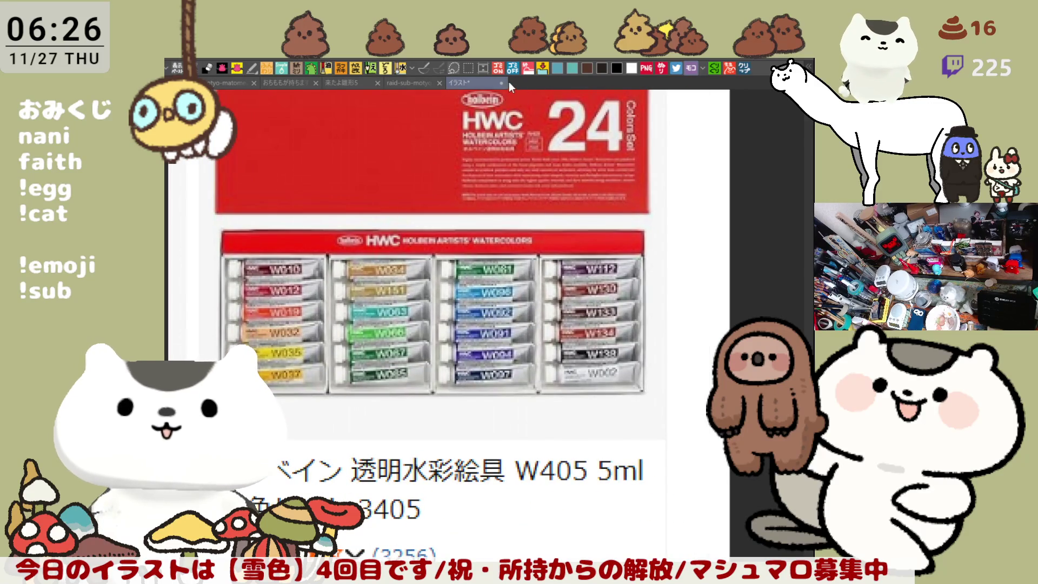
Step: Close the HWC paint-set photo, then straighten and pan the badge sheet back to the cats
{"action": "key", "text": "ctrl+w"}
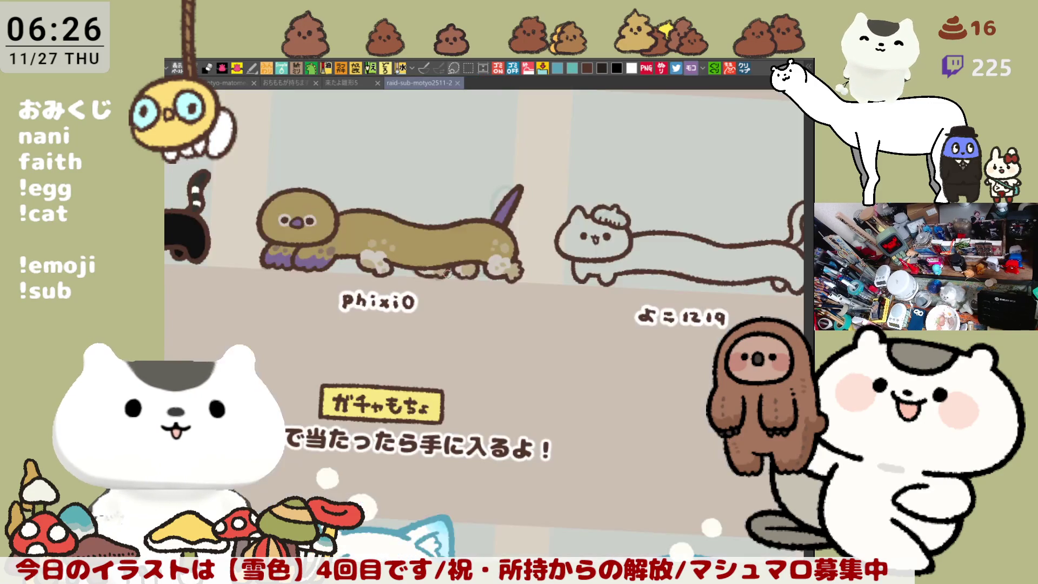
{"action": "left_click_drag", "start_coordinate": [495, 203], "coordinate": [298, 215]}
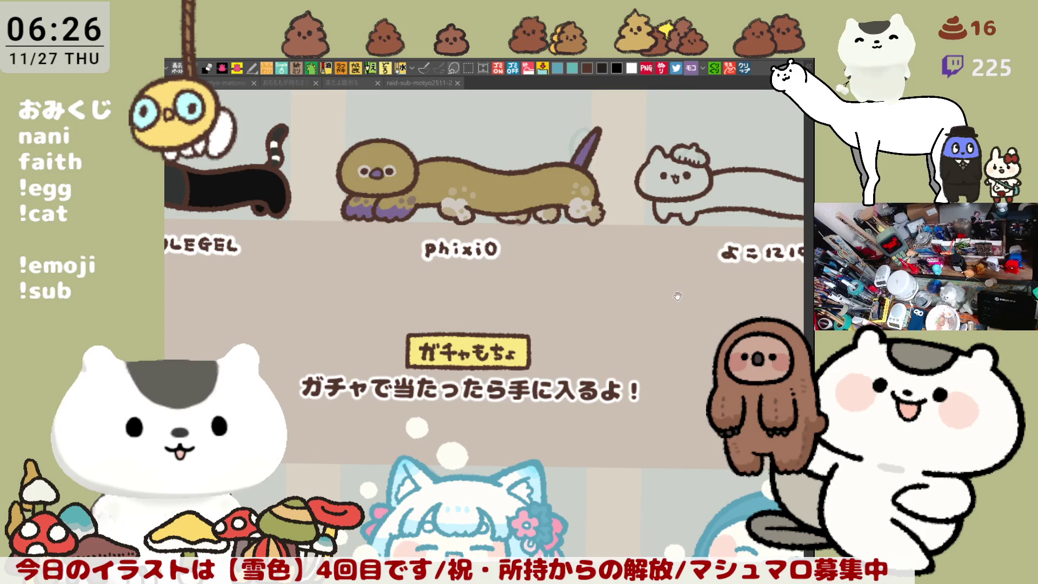
{"action": "mouse_move", "coordinate": [728, 365]}
{"action": "left_mouse_down"}
{"action": "mouse_move", "coordinate": [619, 346]}
{"action": "mouse_move", "coordinate": [527, 385]}
{"action": "left_mouse_up"}
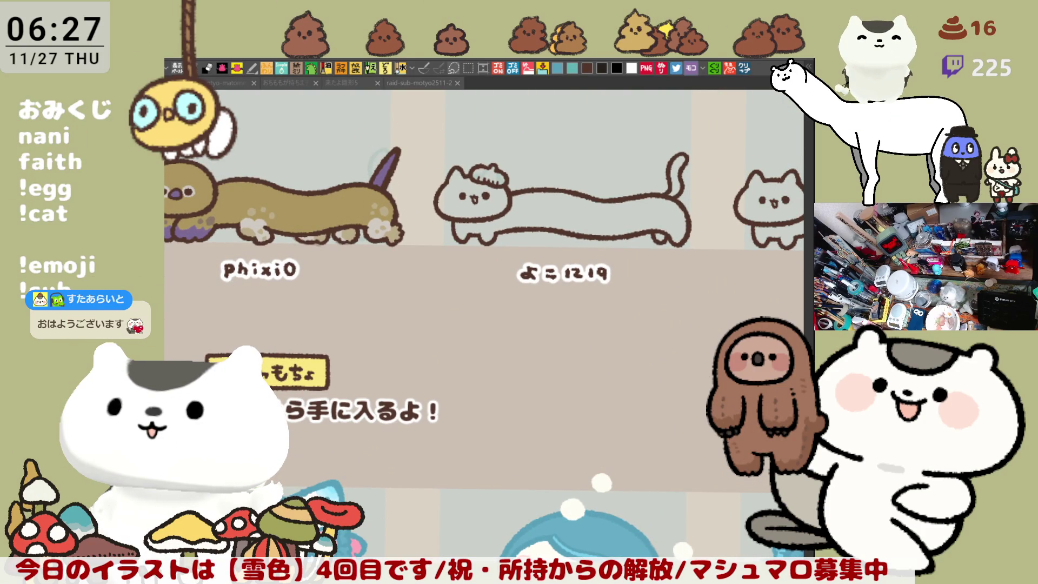
{"action": "scroll", "coordinate": [704, 320], "scroll_direction": "up", "scroll_amount": 2}
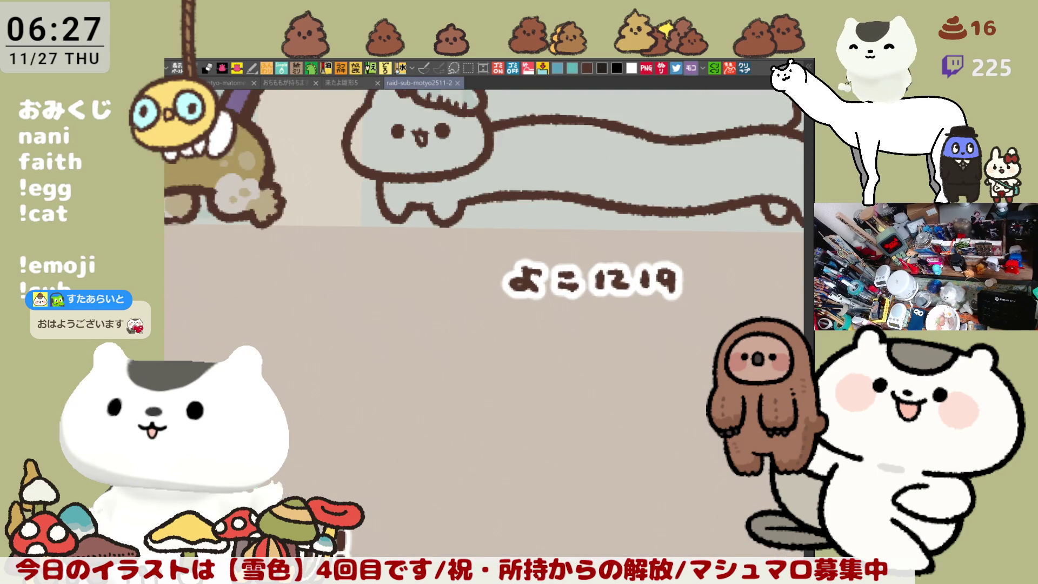
{"action": "scroll", "coordinate": [484, 216], "scroll_direction": "down", "scroll_amount": 3}
{"action": "scroll", "coordinate": [471, 376], "scroll_direction": "up", "scroll_amount": 5}
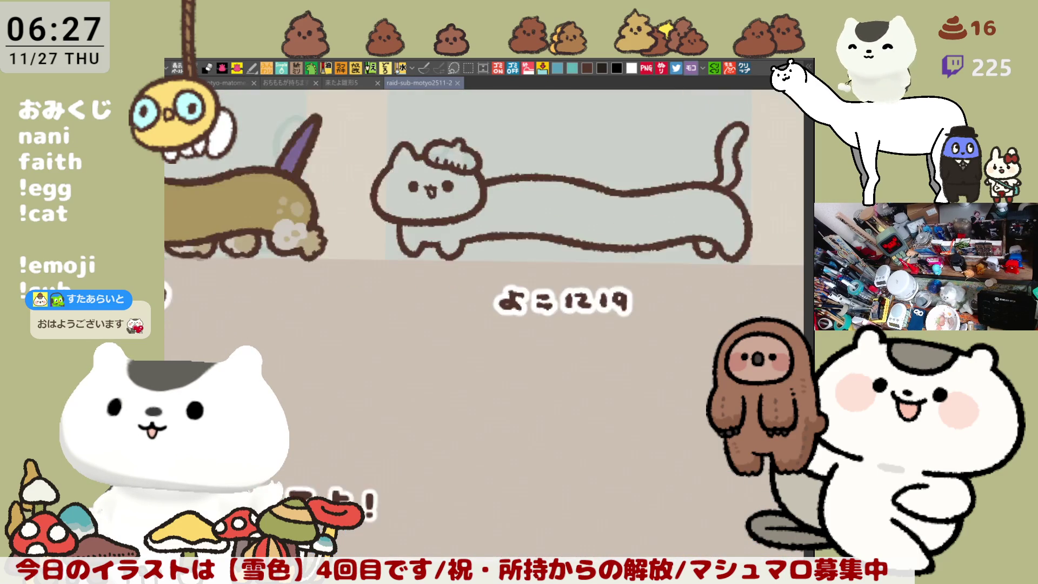
{"action": "scroll", "coordinate": [469, 381], "scroll_direction": "up", "scroll_amount": 2}
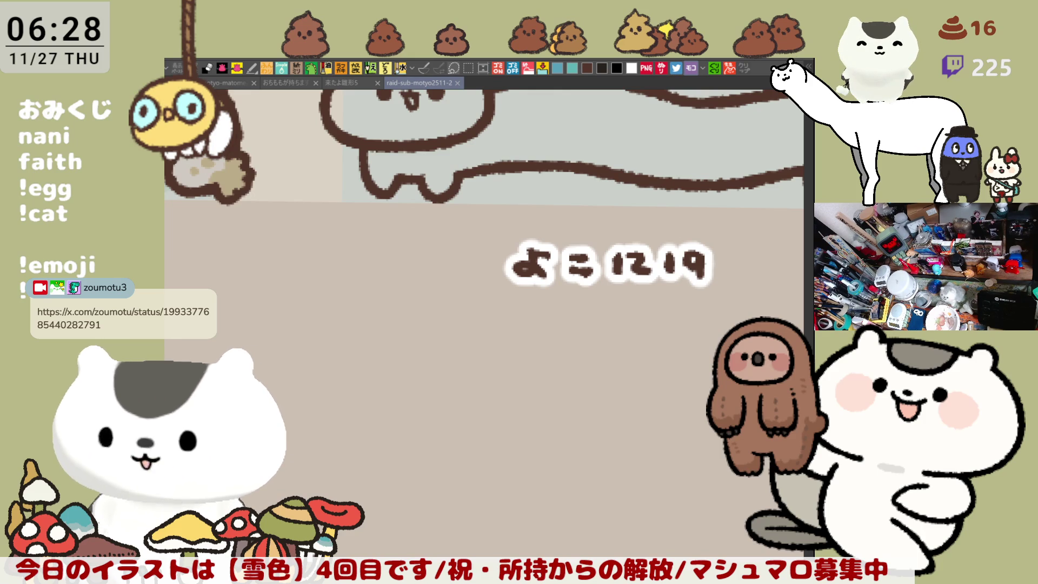
Step: Repaint the outline around the grey-blue long cat's back foot
{"action": "mouse_move", "coordinate": [668, 232]}
{"action": "left_mouse_down"}
{"action": "mouse_move", "coordinate": [608, 220]}
{"action": "mouse_move", "coordinate": [568, 299]}
{"action": "left_mouse_up"}
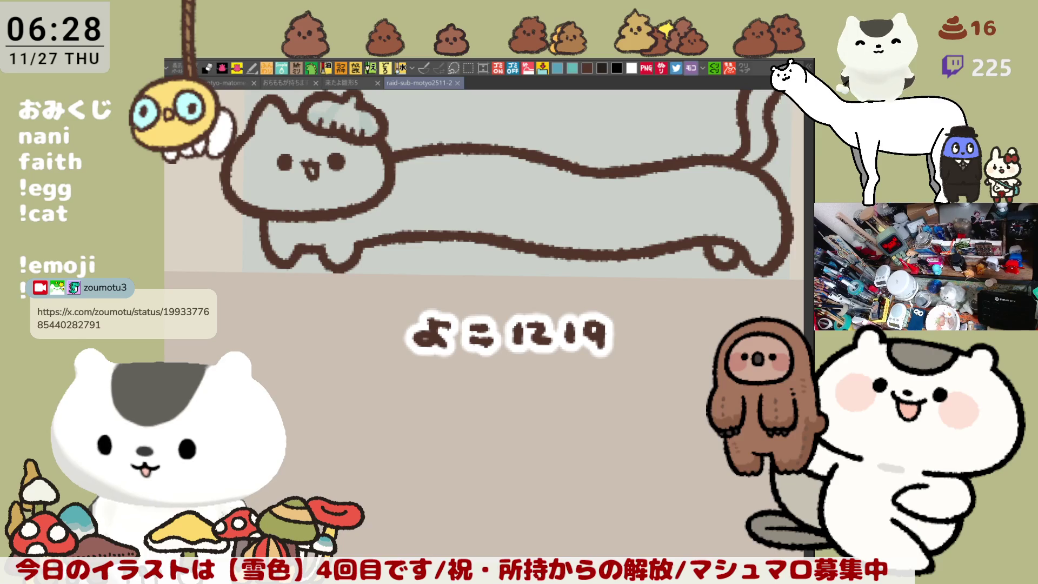
{"action": "mouse_move", "coordinate": [627, 336]}
{"action": "left_mouse_down"}
{"action": "mouse_move", "coordinate": [594, 228]}
{"action": "mouse_move", "coordinate": [608, 296]}
{"action": "left_mouse_up"}
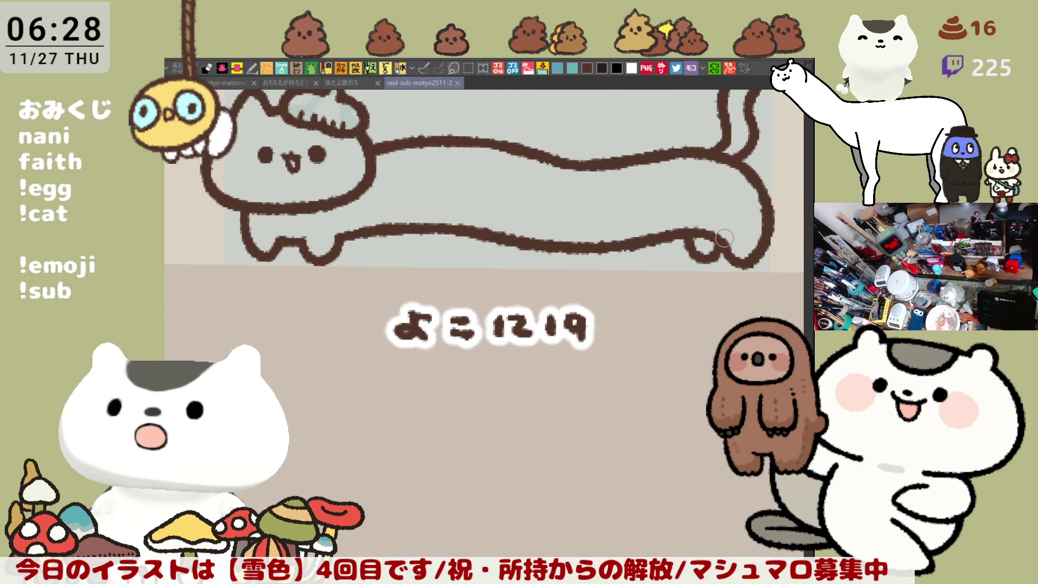
{"action": "left_click_drag", "start_coordinate": [733, 256], "coordinate": [722, 251]}
{"action": "left_click_drag", "start_coordinate": [633, 276], "coordinate": [586, 354]}
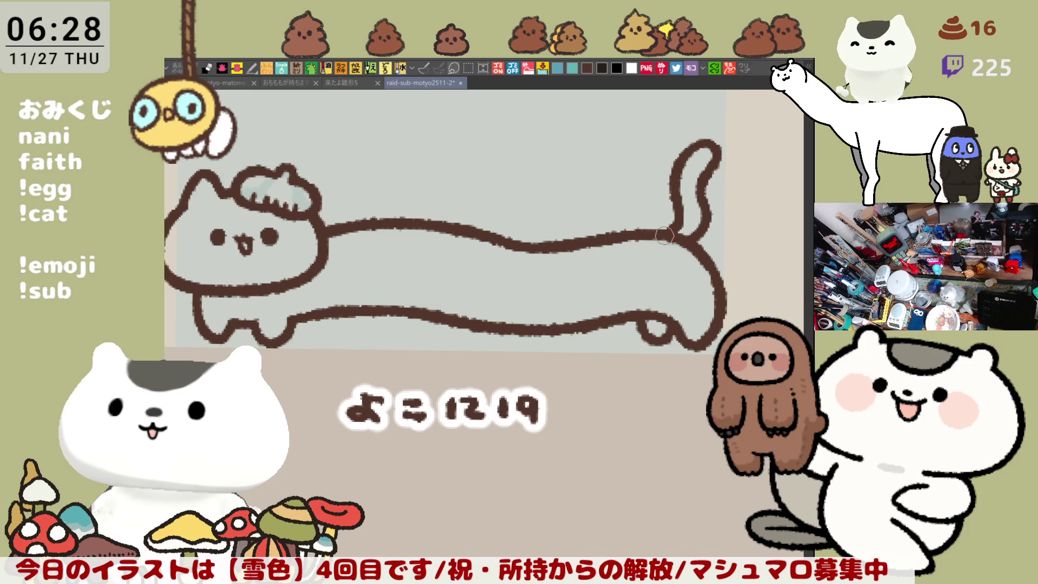
{"action": "mouse_move", "coordinate": [682, 241]}
{"action": "left_mouse_down"}
{"action": "mouse_move", "coordinate": [653, 221]}
{"action": "mouse_move", "coordinate": [677, 241]}
{"action": "left_mouse_up"}
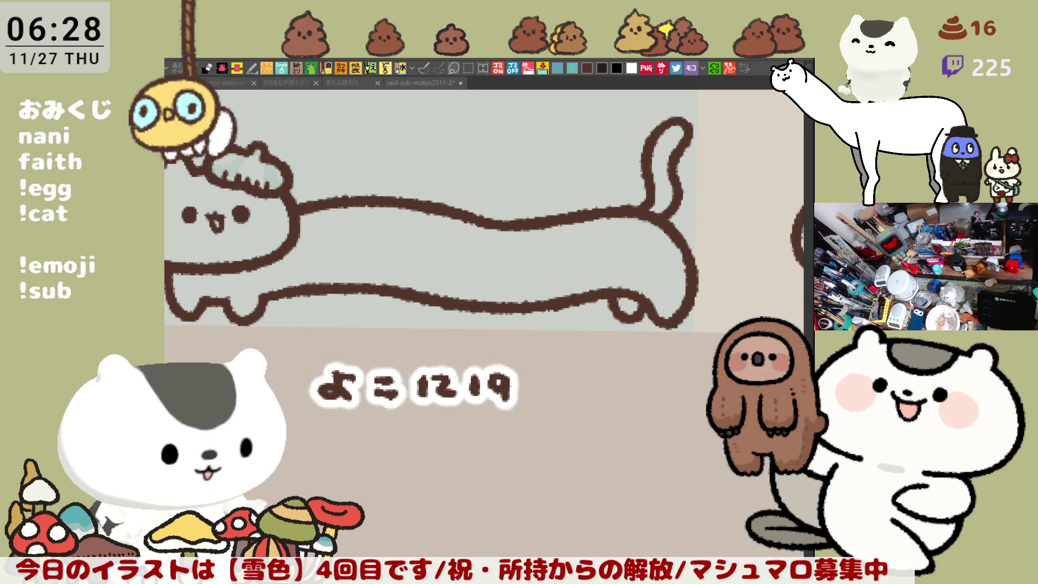
Step: Try a dark blue fill on the cat's head, then undo it
{"action": "left_click", "coordinate": [539, 156]}
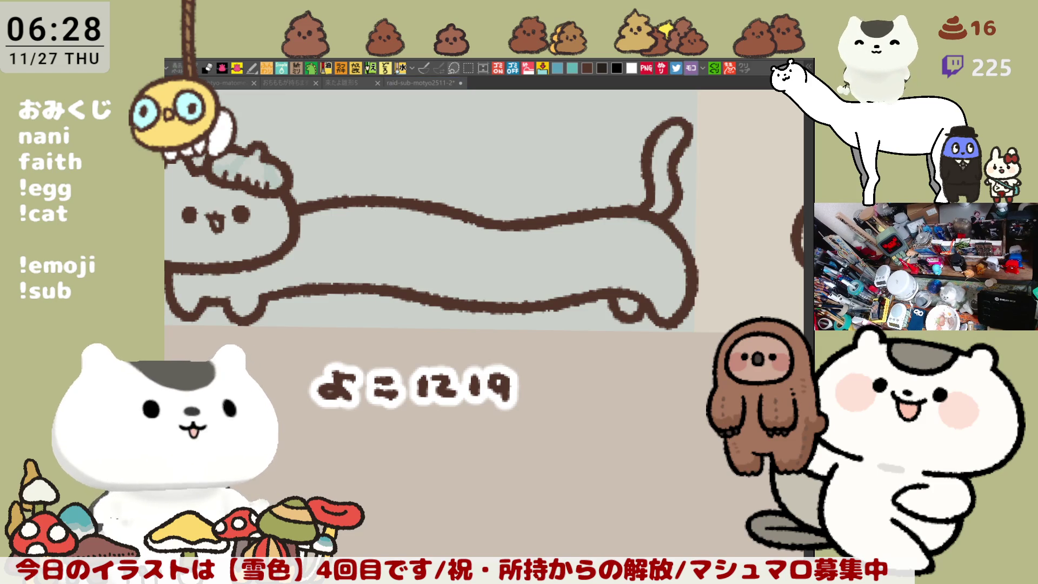
{"action": "left_click", "coordinate": [234, 167]}
{"action": "left_click", "coordinate": [279, 224]}
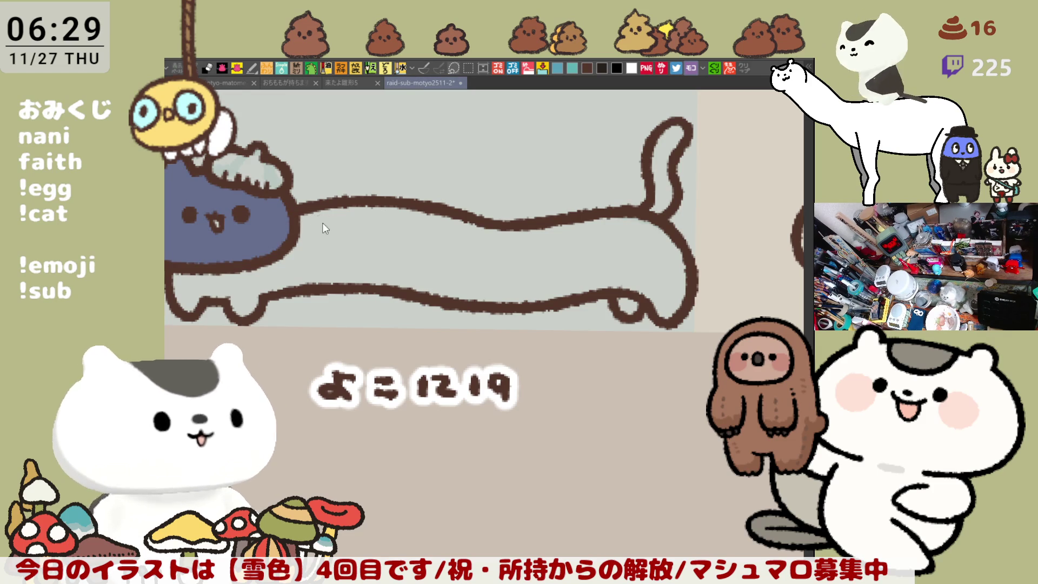
{"action": "key", "text": "ctrl+z"}
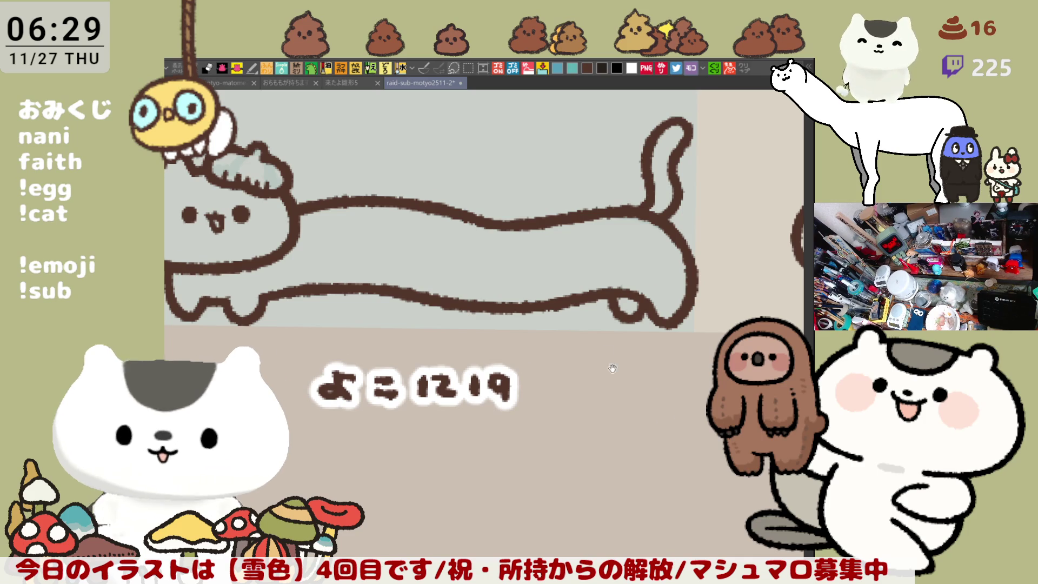
Step: Try several straight vertical brown strokes across the body behind the head, undoing each
{"action": "left_click_drag", "start_coordinate": [636, 397], "coordinate": [692, 404]}
{"action": "left_click_drag", "start_coordinate": [387, 214], "coordinate": [398, 292]}
{"action": "key", "text": "ctrl+z"}
{"action": "left_click_drag", "start_coordinate": [386, 212], "coordinate": [393, 290]}
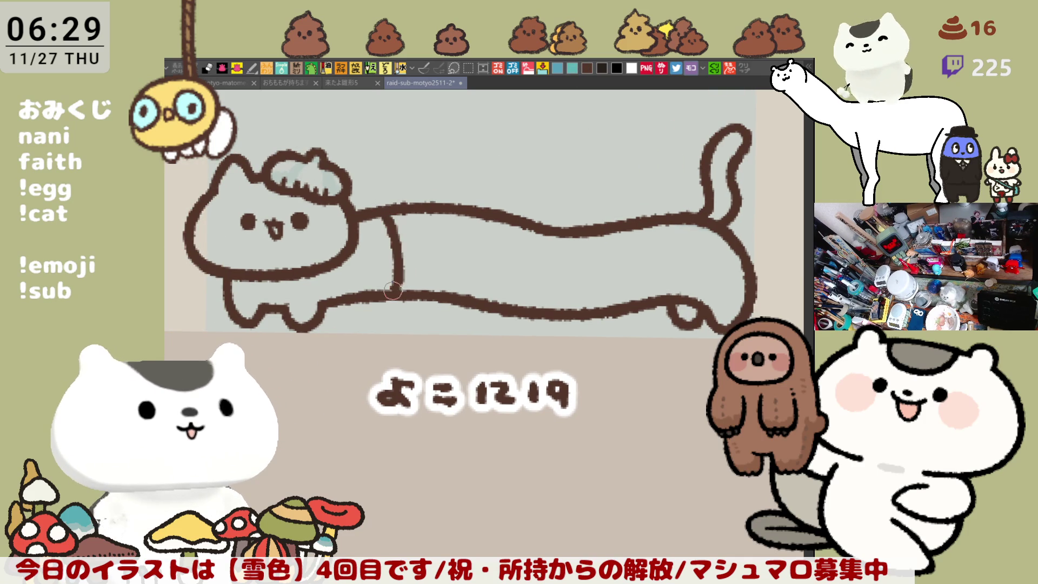
{"action": "key", "text": "ctrl+z"}
{"action": "left_click_drag", "start_coordinate": [381, 209], "coordinate": [389, 296]}
{"action": "key", "text": "ctrl+z"}
{"action": "left_click_drag", "start_coordinate": [387, 215], "coordinate": [384, 302]}
{"action": "key", "text": "ctrl+z"}
{"action": "left_click_drag", "start_coordinate": [381, 208], "coordinate": [379, 291]}
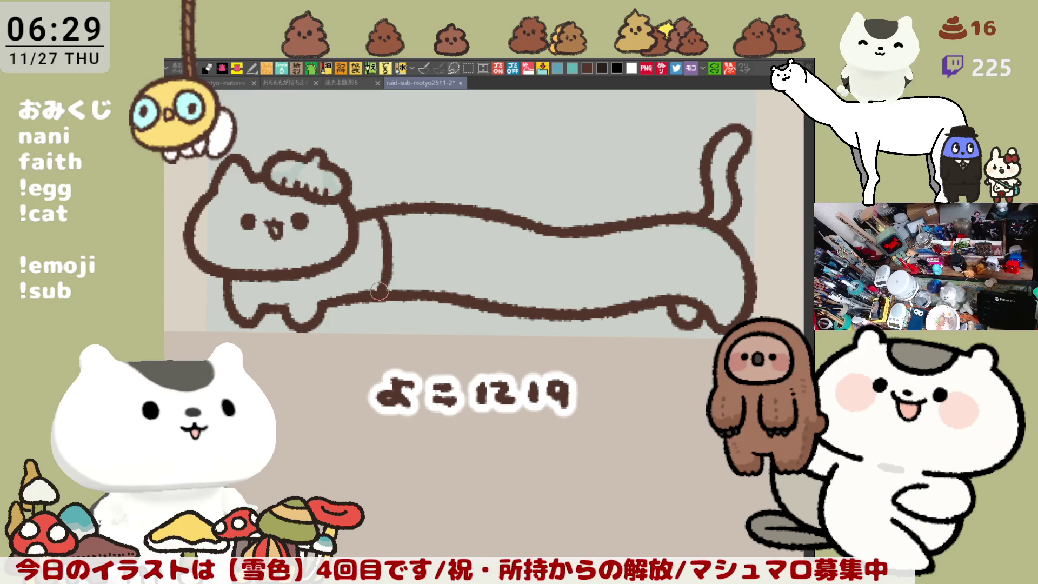
{"action": "key", "text": "ctrl+z"}
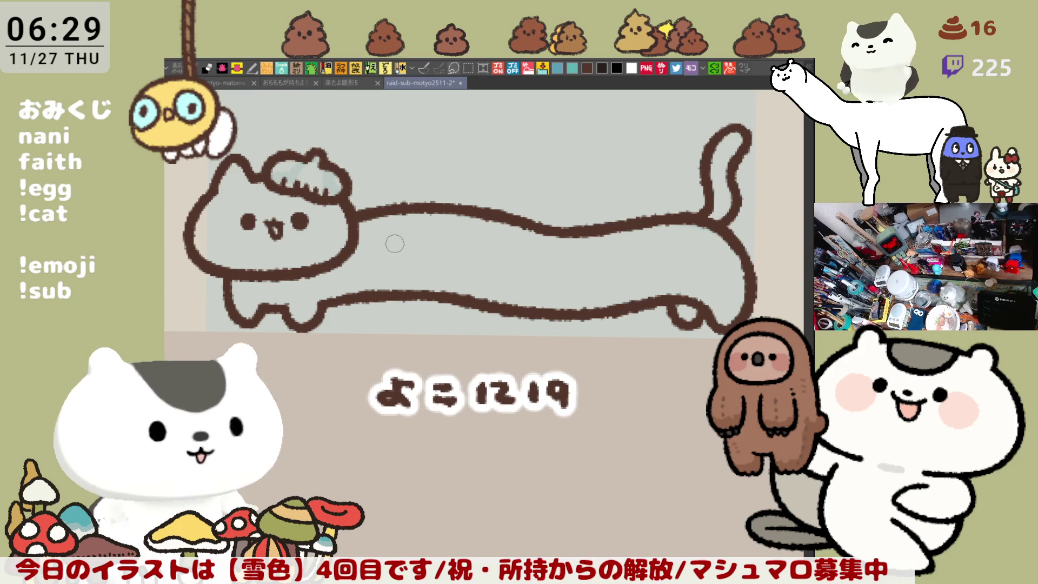
Step: Redraw the stroke as a curved brown line down the body, keeping the final attempt
{"action": "left_click_drag", "start_coordinate": [379, 214], "coordinate": [388, 289]}
{"action": "key", "text": "ctrl+z"}
{"action": "mouse_move", "coordinate": [376, 211]}
{"action": "left_mouse_down"}
{"action": "mouse_move", "coordinate": [399, 271]}
{"action": "mouse_move", "coordinate": [387, 288]}
{"action": "left_mouse_up"}
{"action": "key", "text": "ctrl+z"}
{"action": "left_click_drag", "start_coordinate": [376, 208], "coordinate": [388, 296]}
{"action": "key", "text": "ctrl+z"}
{"action": "left_click_drag", "start_coordinate": [376, 208], "coordinate": [389, 295]}
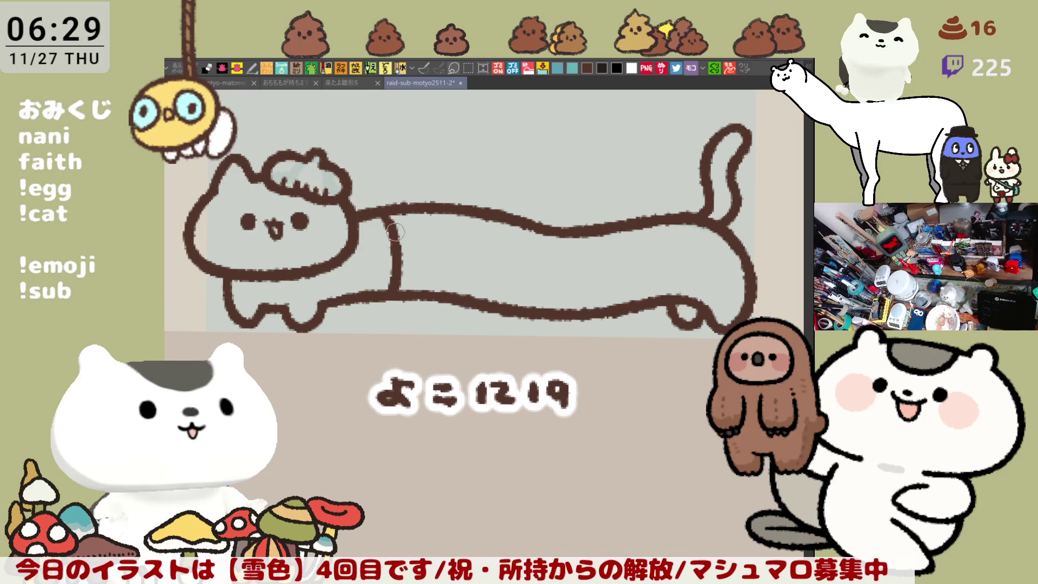
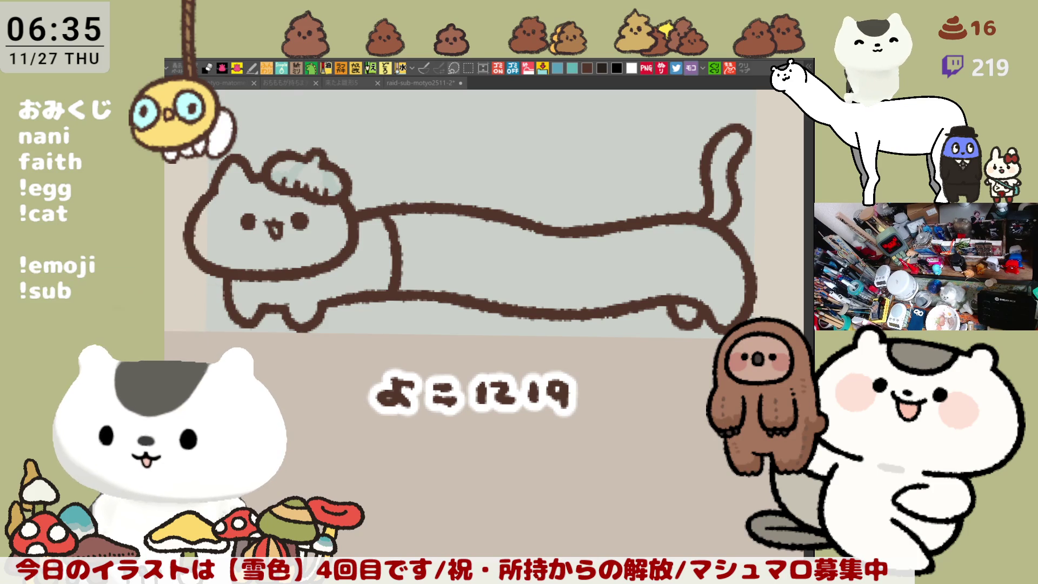
Step: Lasso-fill the long cat's body navy blue inside its brown outline, then save with Ctrl+S
{"action": "mouse_move", "coordinate": [647, 363]}
{"action": "left_mouse_down"}
{"action": "mouse_move", "coordinate": [667, 344]}
{"action": "mouse_move", "coordinate": [675, 293]}
{"action": "left_mouse_up"}
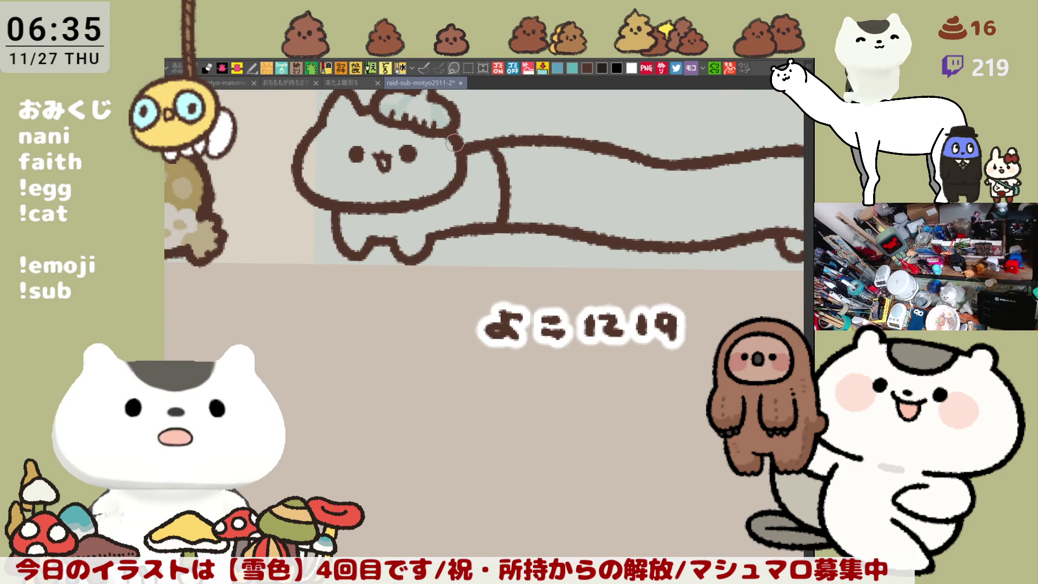
{"action": "mouse_move", "coordinate": [499, 194]}
{"action": "left_mouse_down"}
{"action": "mouse_move", "coordinate": [564, 225]}
{"action": "mouse_move", "coordinate": [522, 228]}
{"action": "left_mouse_up"}
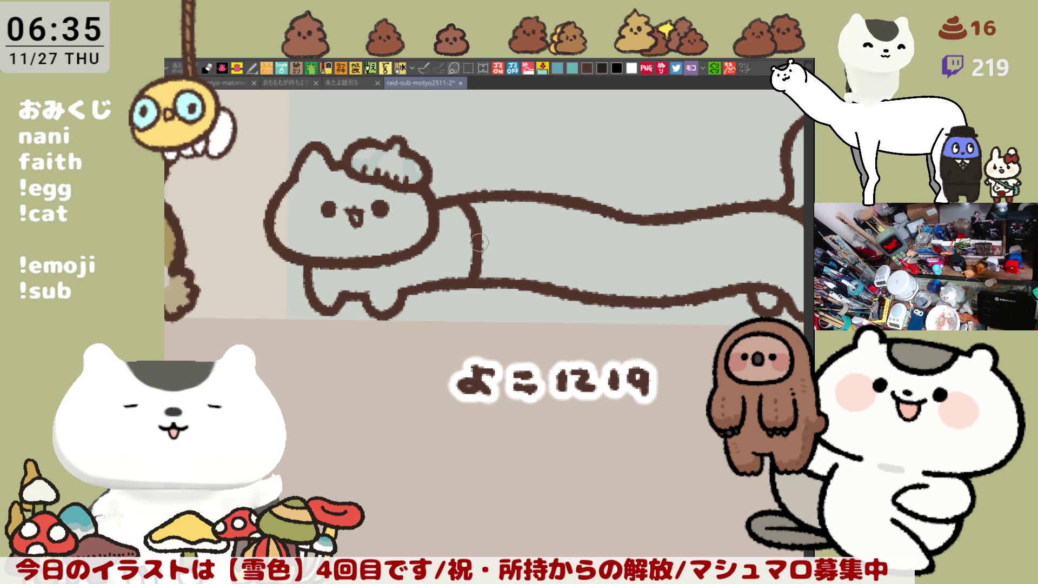
{"action": "left_click_drag", "start_coordinate": [483, 247], "coordinate": [367, 231]}
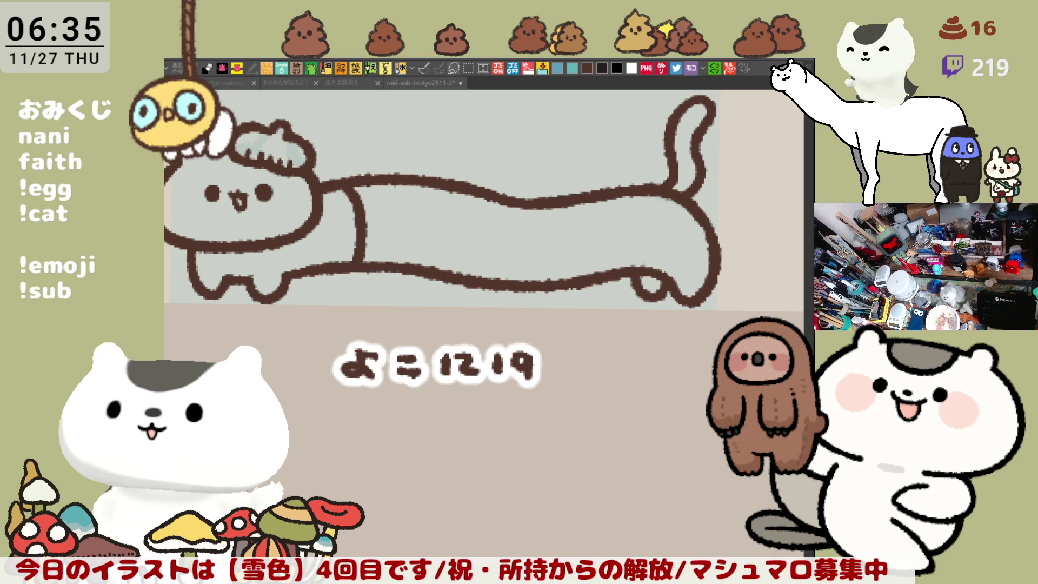
{"action": "left_click_drag", "start_coordinate": [572, 332], "coordinate": [652, 367]}
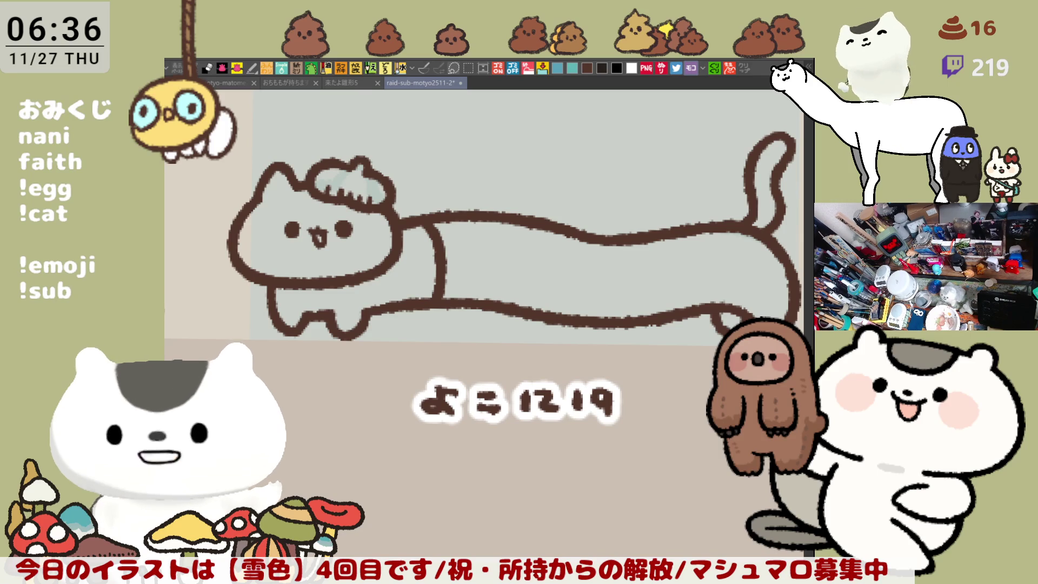
{"action": "mouse_move", "coordinate": [610, 415]}
{"action": "left_mouse_down"}
{"action": "mouse_move", "coordinate": [563, 273]}
{"action": "mouse_move", "coordinate": [549, 329]}
{"action": "left_mouse_up"}
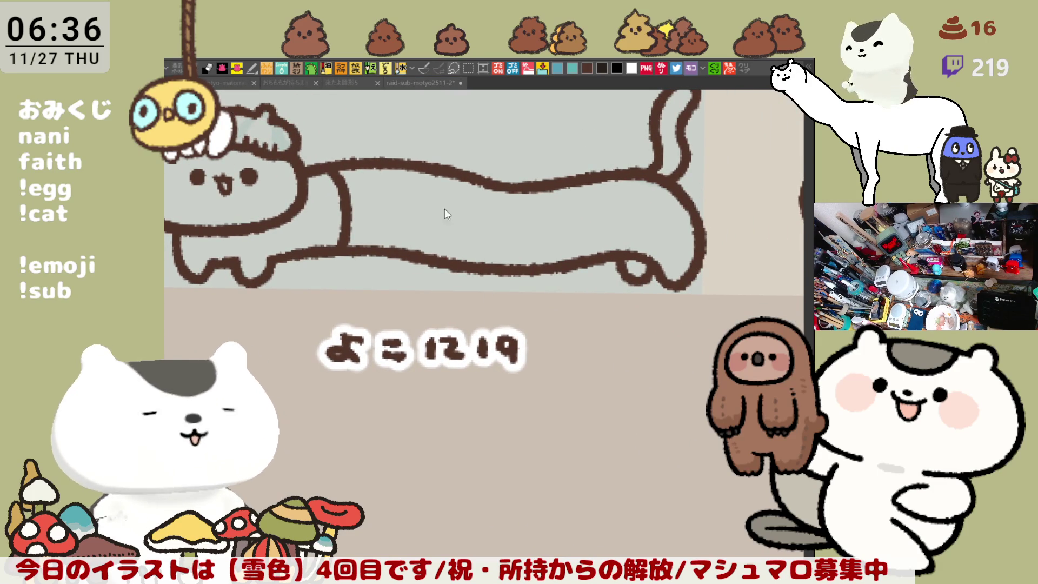
{"action": "scroll", "coordinate": [487, 291], "scroll_direction": "down", "scroll_amount": 2}
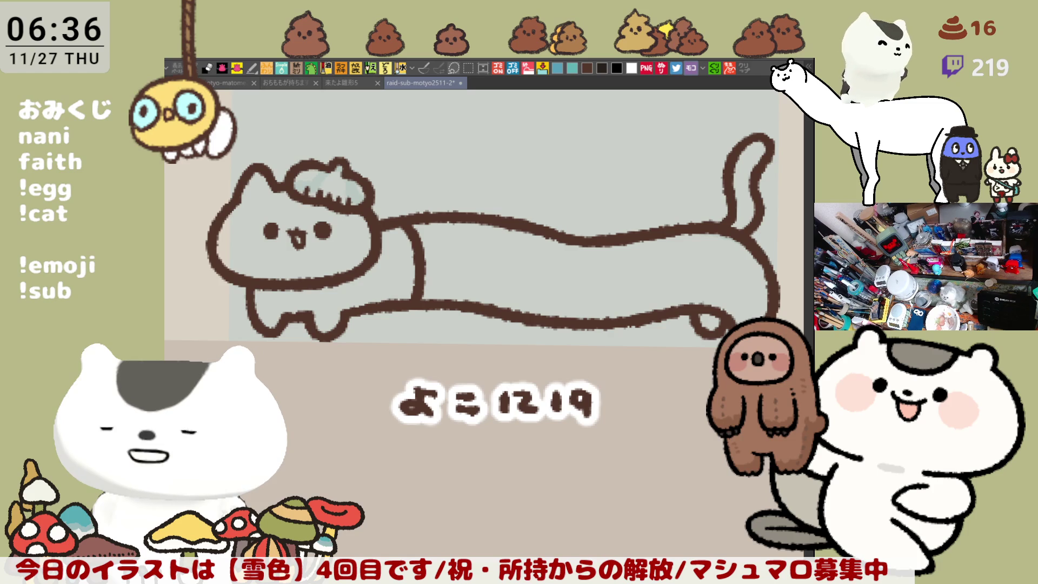
{"action": "mouse_move", "coordinate": [370, 523]}
{"action": "left_mouse_down"}
{"action": "mouse_move", "coordinate": [208, 249]}
{"action": "mouse_move", "coordinate": [721, 118]}
{"action": "mouse_move", "coordinate": [756, 243]}
{"action": "mouse_move", "coordinate": [675, 400]}
{"action": "mouse_move", "coordinate": [640, 403]}
{"action": "left_mouse_up"}
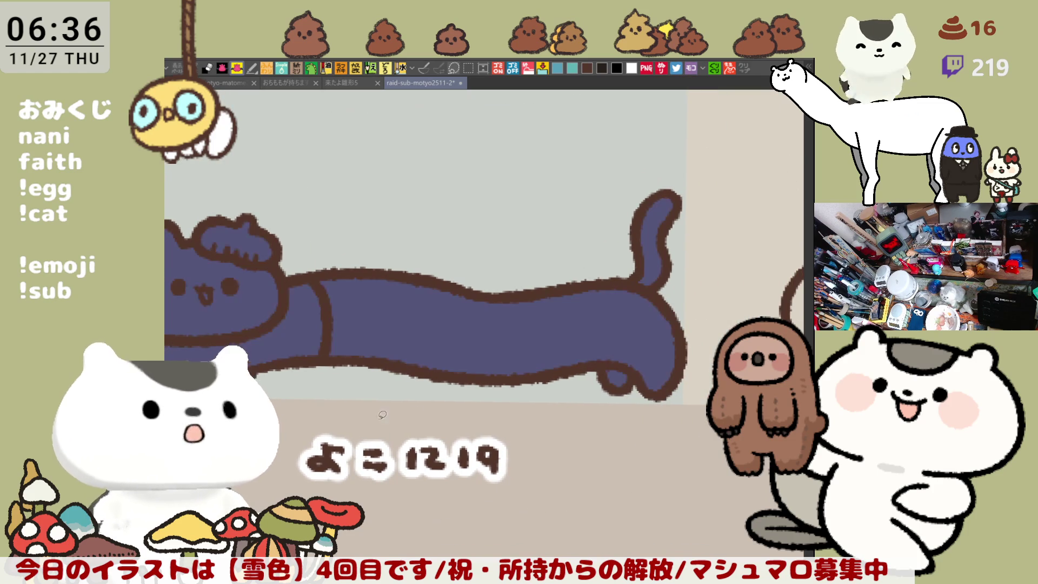
{"action": "scroll", "coordinate": [641, 402], "scroll_direction": "down", "scroll_amount": 2}
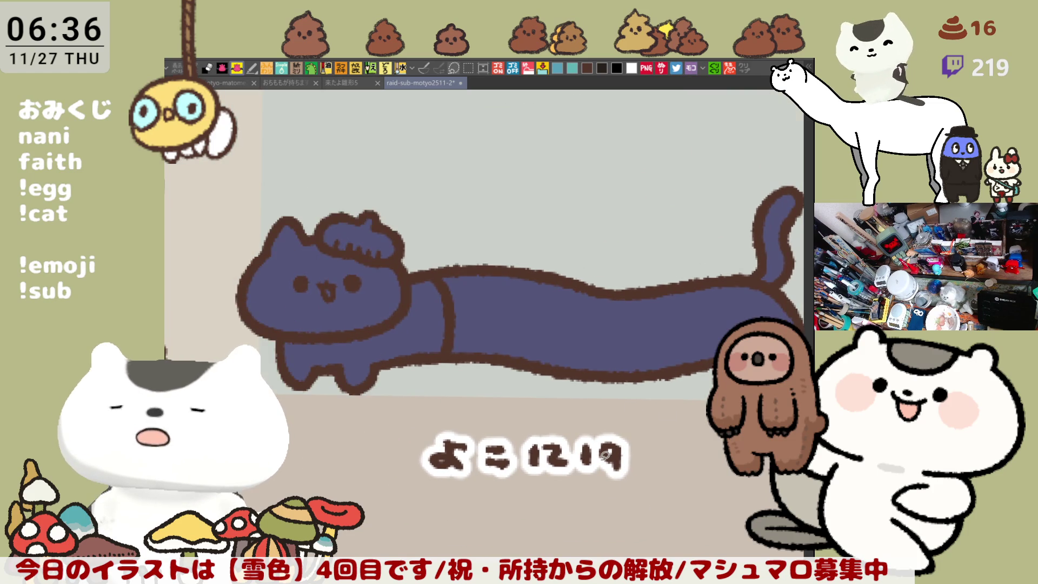
{"action": "key", "text": "ctrl+s"}
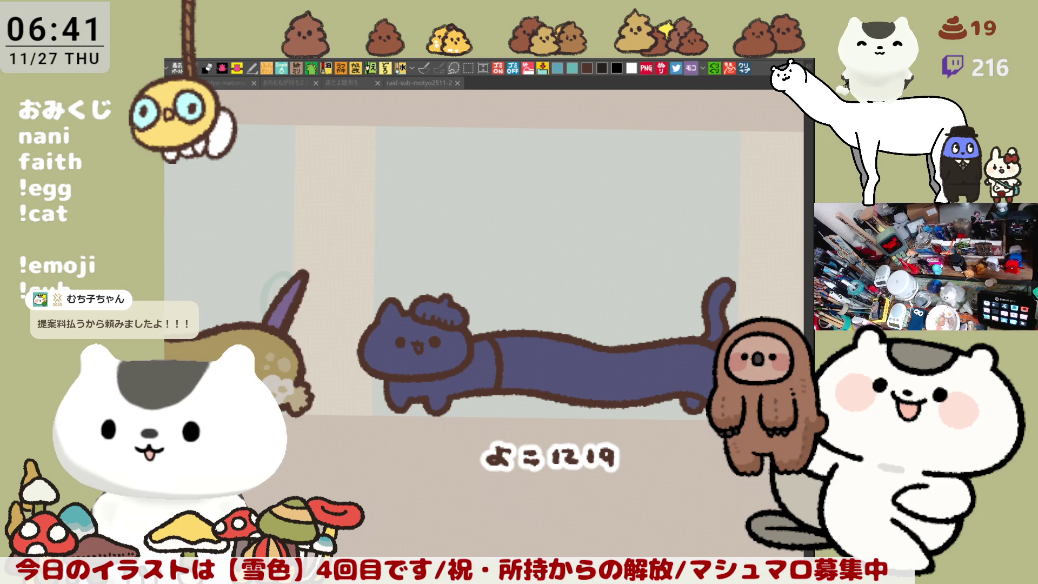
{"action": "scroll", "coordinate": [582, 388], "scroll_direction": "down", "scroll_amount": 2}
{"action": "scroll", "coordinate": [582, 388], "scroll_direction": "right", "scroll_amount": 2}
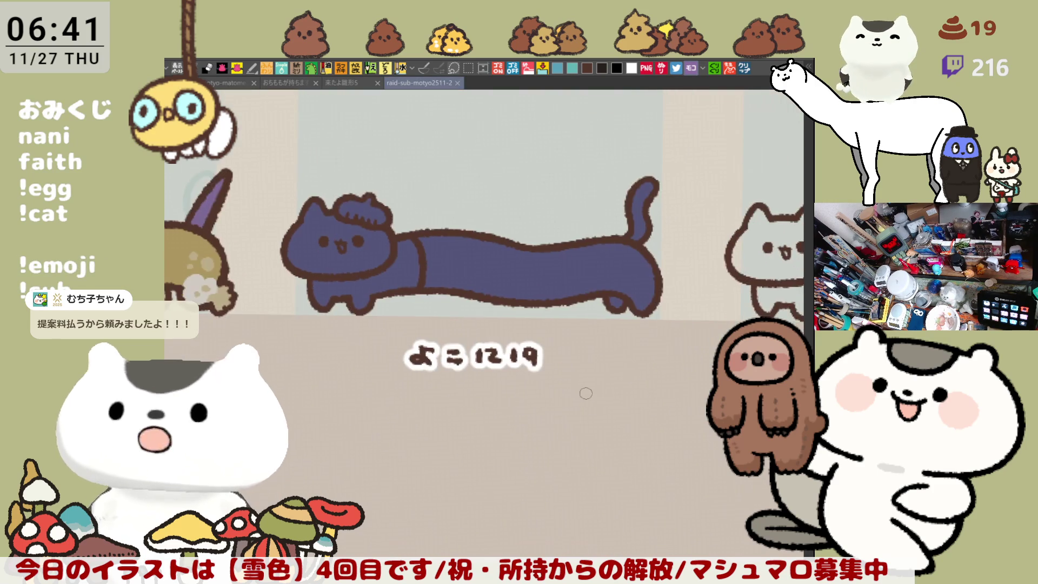
{"action": "scroll", "coordinate": [520, 368], "scroll_direction": "down", "scroll_amount": 1}
{"action": "scroll", "coordinate": [520, 368], "scroll_direction": "right", "scroll_amount": 1}
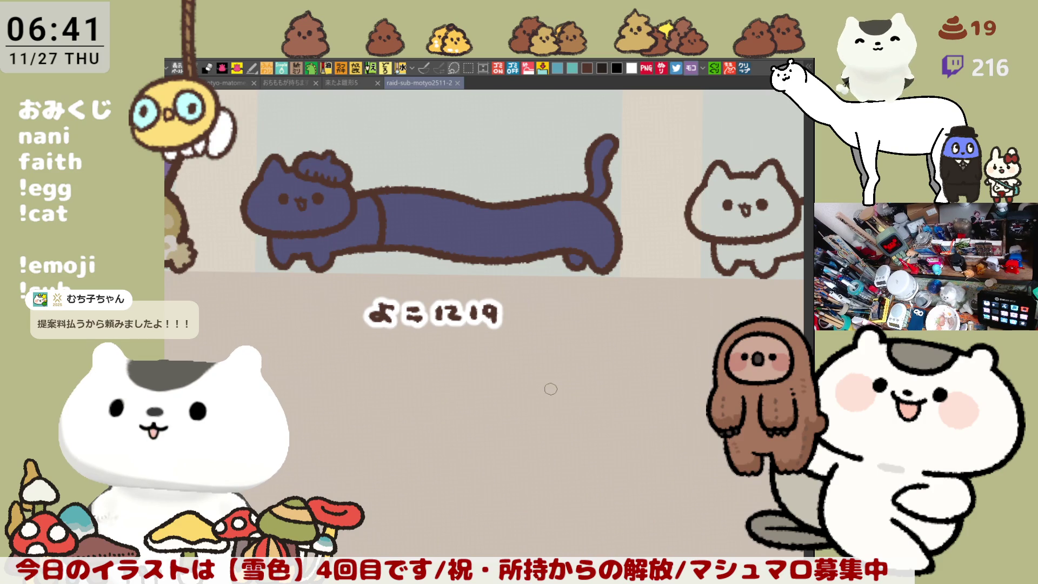
{"action": "scroll", "coordinate": [549, 385], "scroll_direction": "down", "scroll_amount": 1}
{"action": "scroll", "coordinate": [548, 385], "scroll_direction": "right", "scroll_amount": 1}
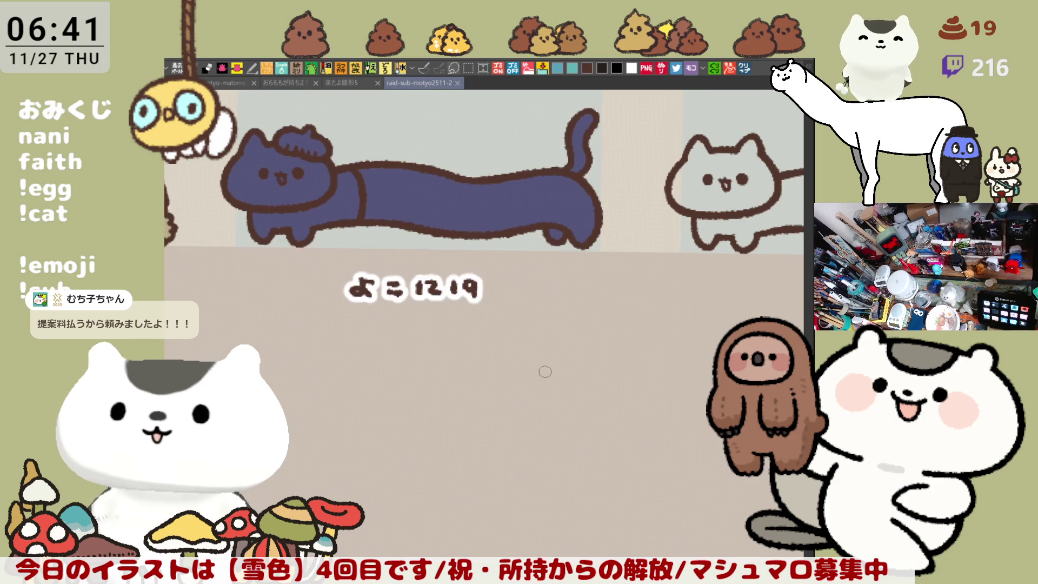
{"action": "left_click_drag", "start_coordinate": [534, 311], "coordinate": [601, 343]}
{"action": "mouse_move", "coordinate": [586, 301]}
{"action": "left_mouse_down"}
{"action": "mouse_move", "coordinate": [548, 349]}
{"action": "mouse_move", "coordinate": [613, 361]}
{"action": "left_mouse_up"}
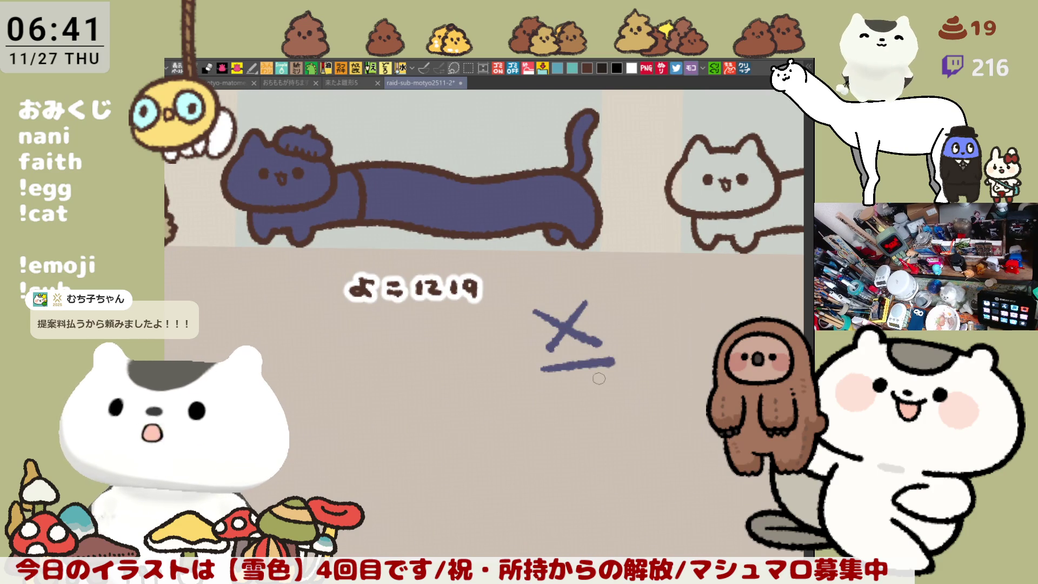
{"action": "key", "text": "ctrl+z"}
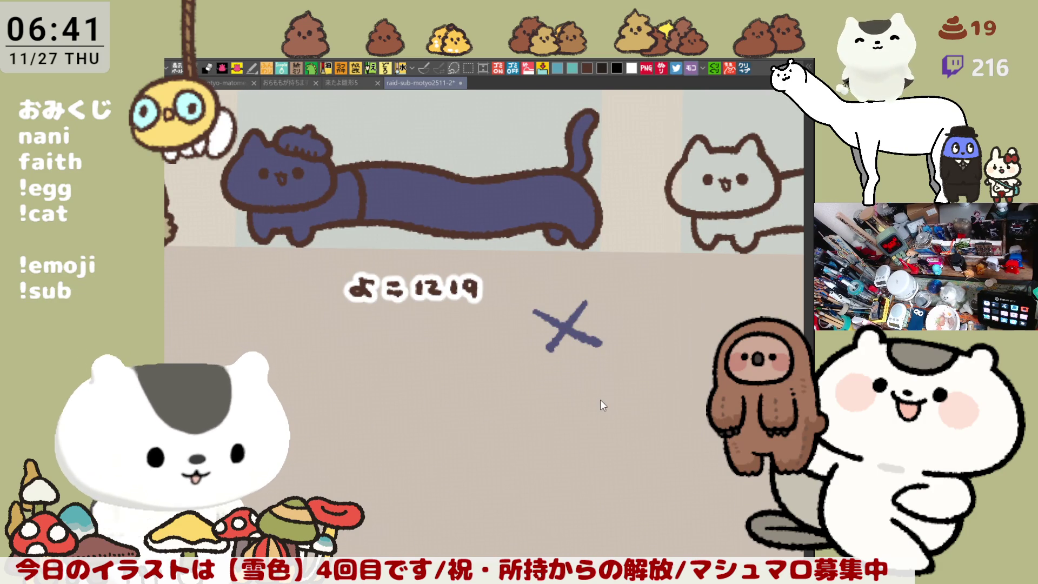
{"action": "key", "text": "ctrl+z"}
{"action": "key", "text": "ctrl+z"}
{"action": "left_click_drag", "start_coordinate": [554, 325], "coordinate": [614, 366]}
{"action": "left_click_drag", "start_coordinate": [546, 367], "coordinate": [622, 323]}
{"action": "mouse_move", "coordinate": [554, 388]}
{"action": "left_mouse_down"}
{"action": "mouse_move", "coordinate": [625, 379]}
{"action": "mouse_move", "coordinate": [610, 392]}
{"action": "mouse_move", "coordinate": [609, 341]}
{"action": "left_mouse_up"}
{"action": "key", "text": "ctrl+z"}
{"action": "key", "text": "ctrl+z"}
{"action": "key", "text": "ctrl+z"}
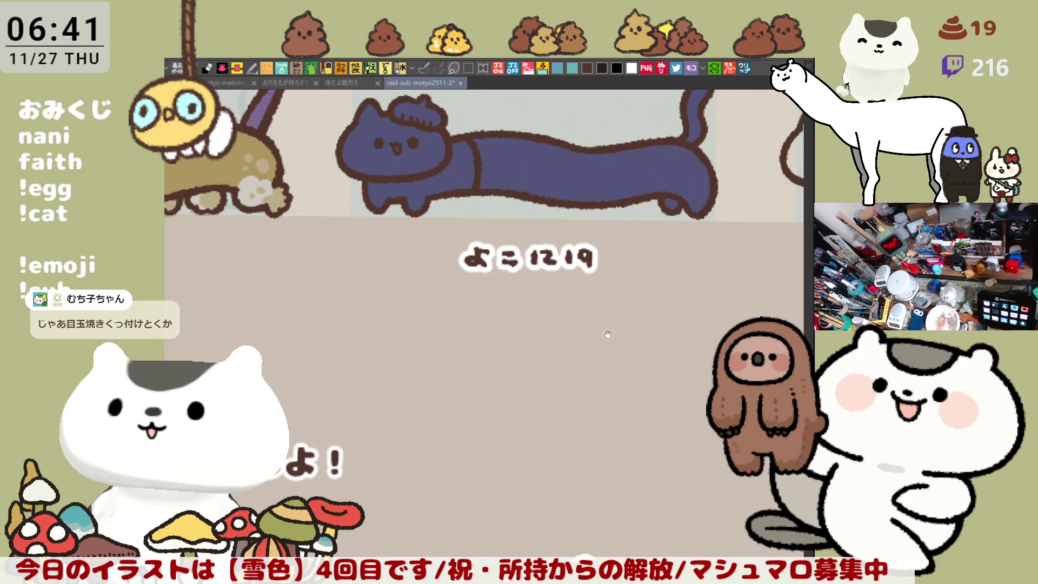
{"action": "scroll", "coordinate": [609, 335], "scroll_direction": "down", "scroll_amount": 2}
{"action": "left_click_drag", "start_coordinate": [599, 301], "coordinate": [641, 321]}
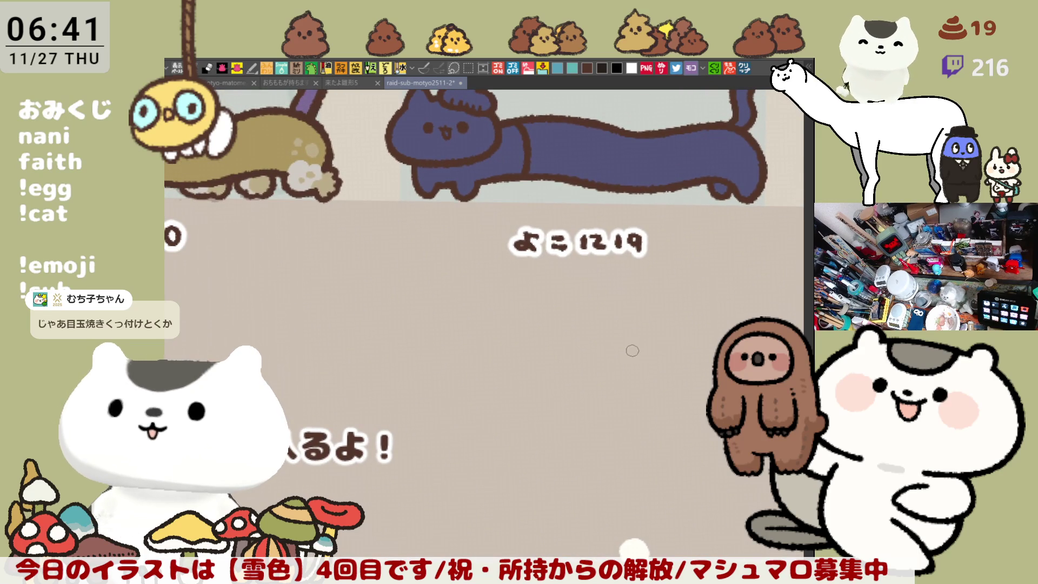
{"action": "left_click_drag", "start_coordinate": [625, 372], "coordinate": [547, 346]}
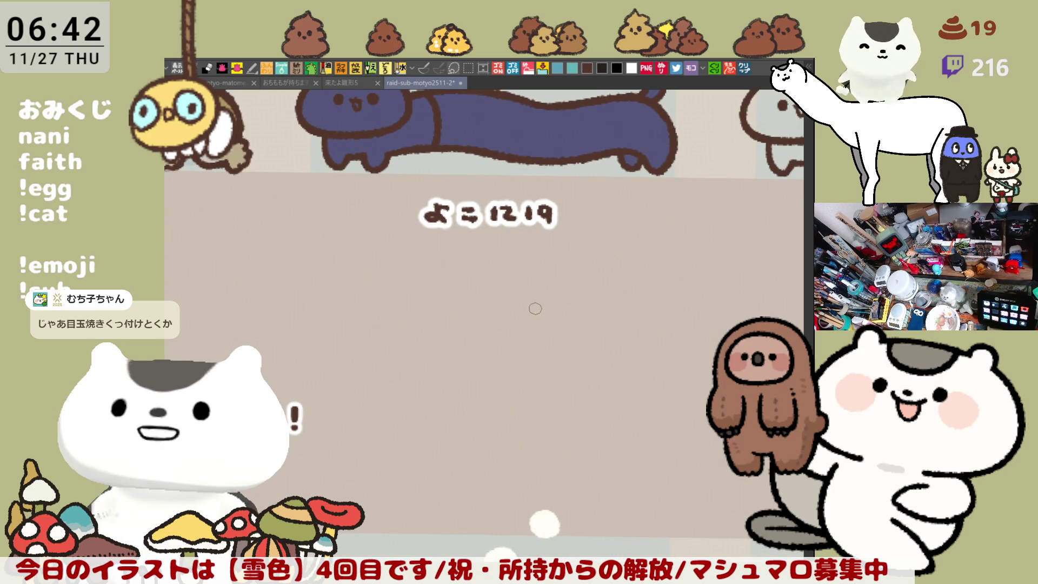
{"action": "left_click_drag", "start_coordinate": [539, 283], "coordinate": [535, 295]}
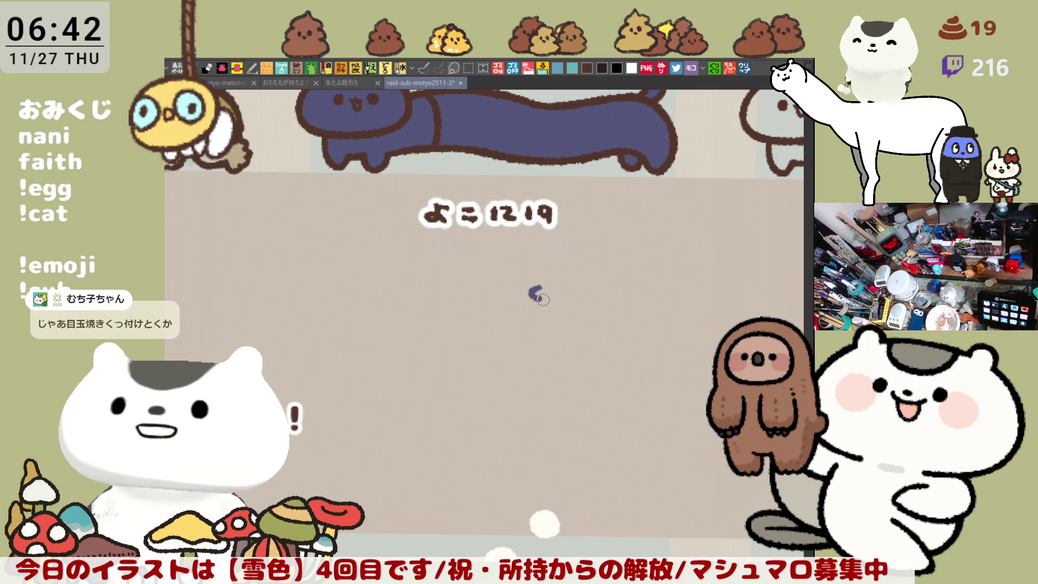
{"action": "key", "text": "ctrl+z"}
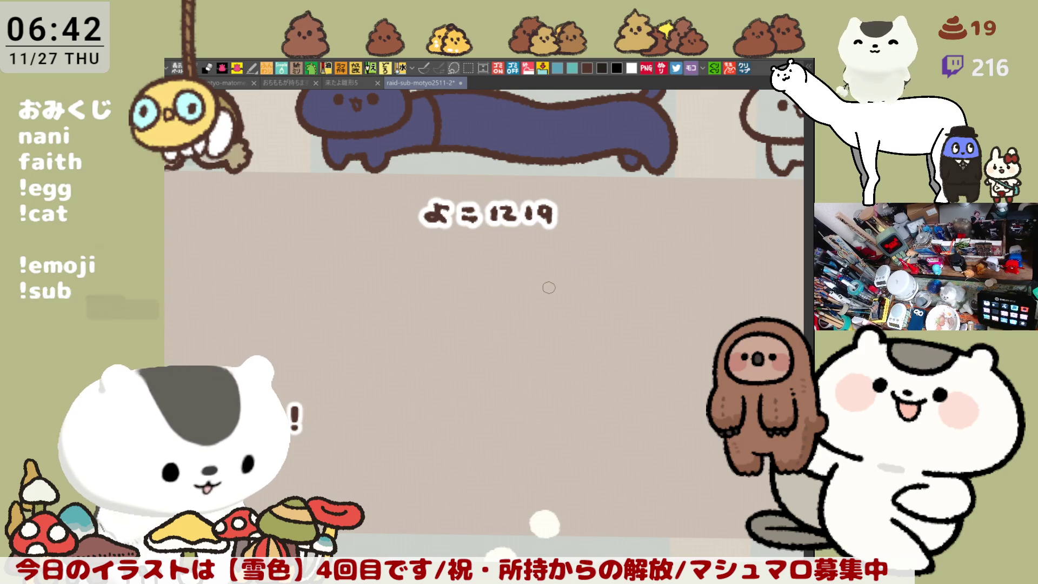
{"action": "left_click_drag", "start_coordinate": [549, 285], "coordinate": [543, 295]}
{"action": "key", "text": "ctrl+z"}
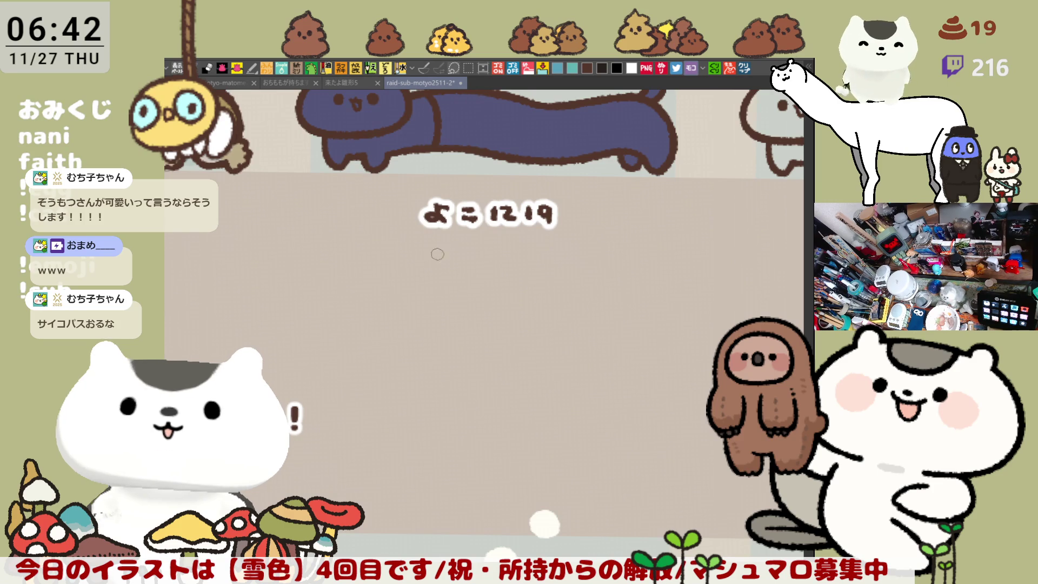
{"action": "mouse_move", "coordinate": [579, 313]}
{"action": "left_mouse_down"}
{"action": "mouse_move", "coordinate": [603, 305]}
{"action": "mouse_move", "coordinate": [648, 322]}
{"action": "left_mouse_up"}
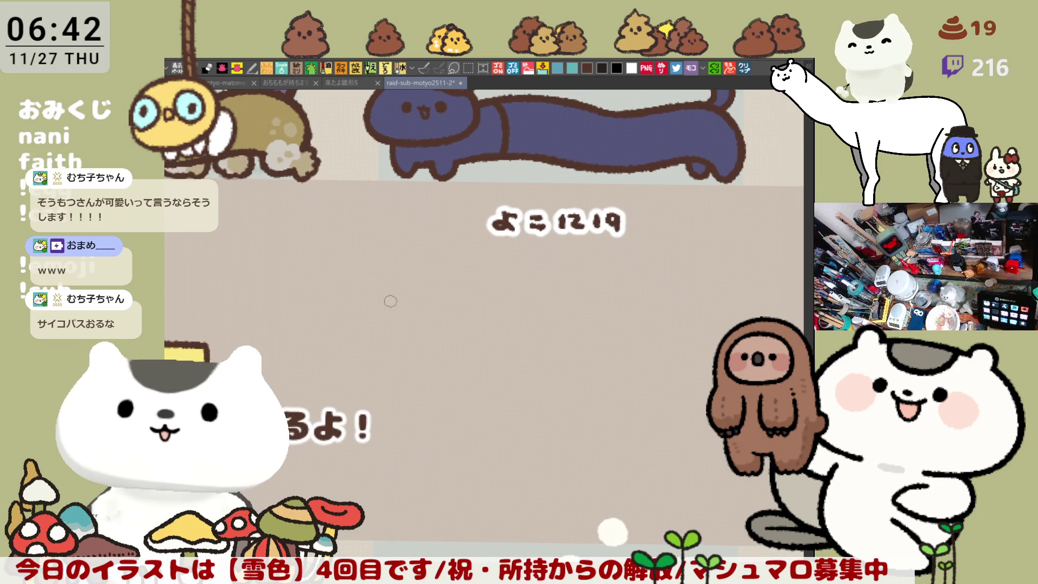